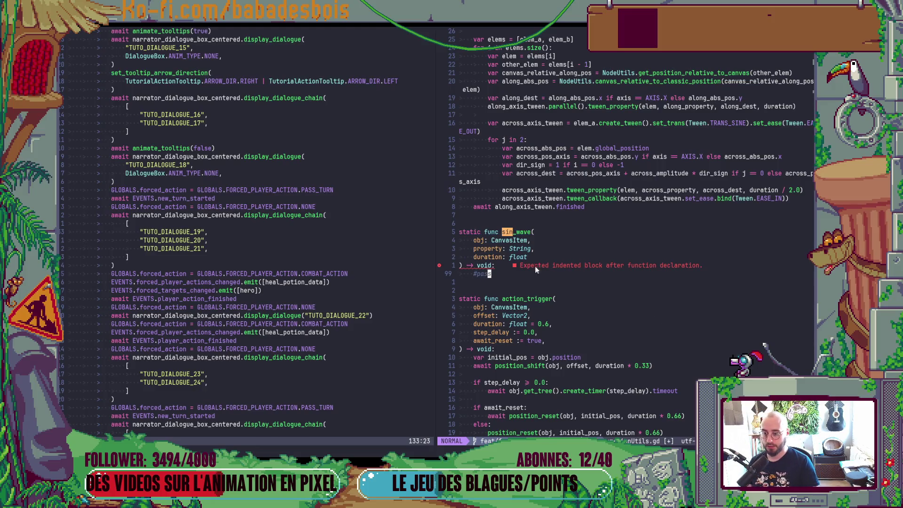
- Add start_value and end_value parameters to sin_wave and save with :w
left_click(517, 249)
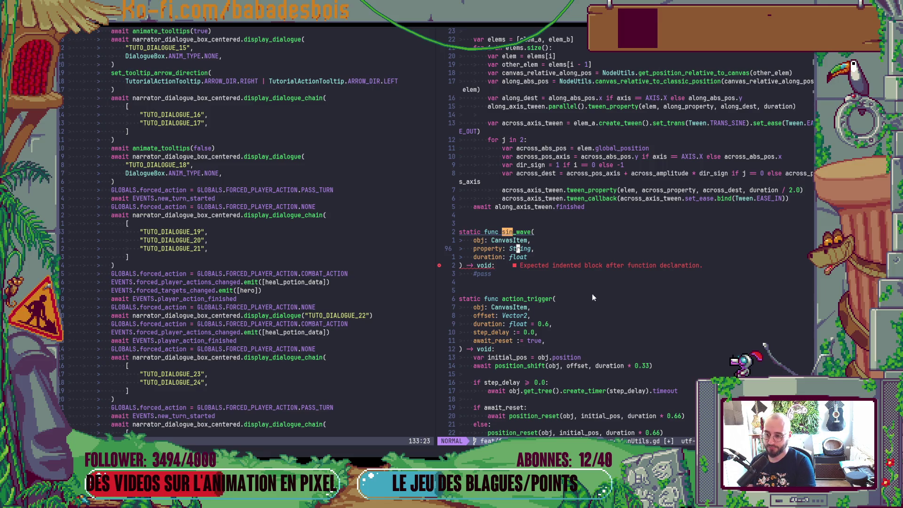
type("ostar")
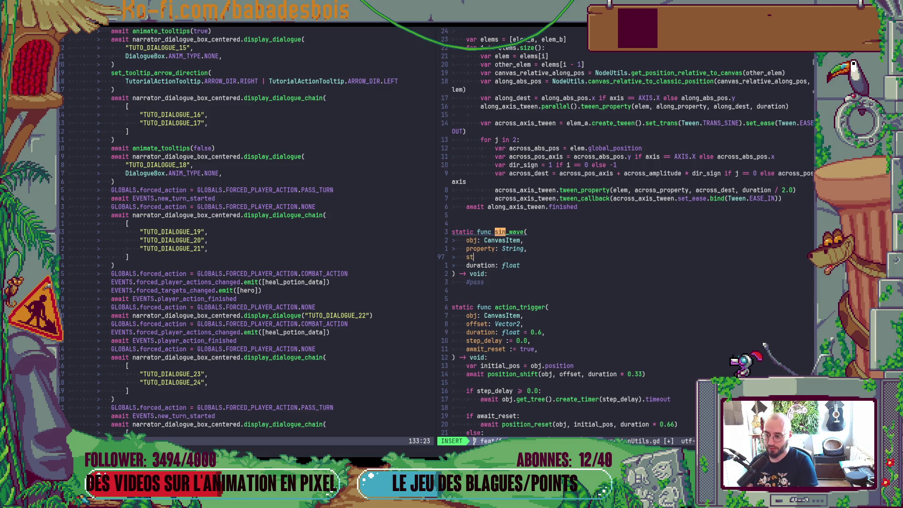
type("t_value")
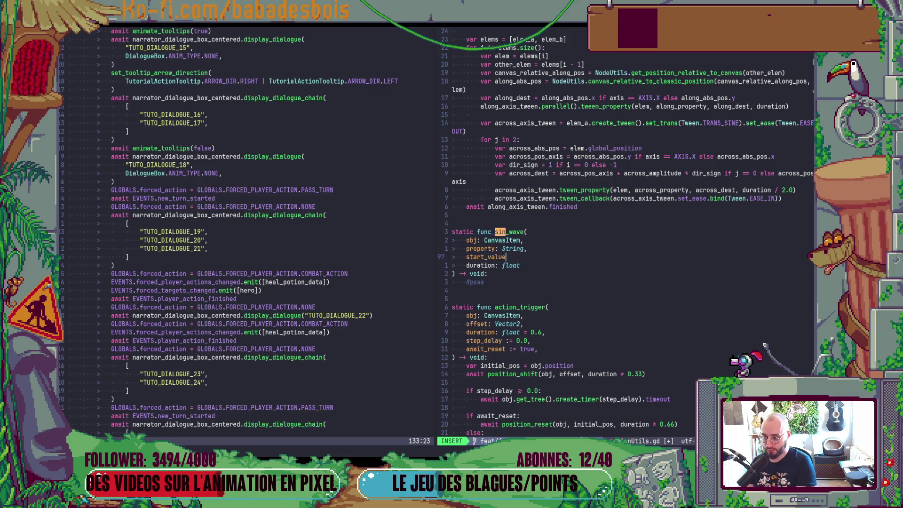
type(", x")
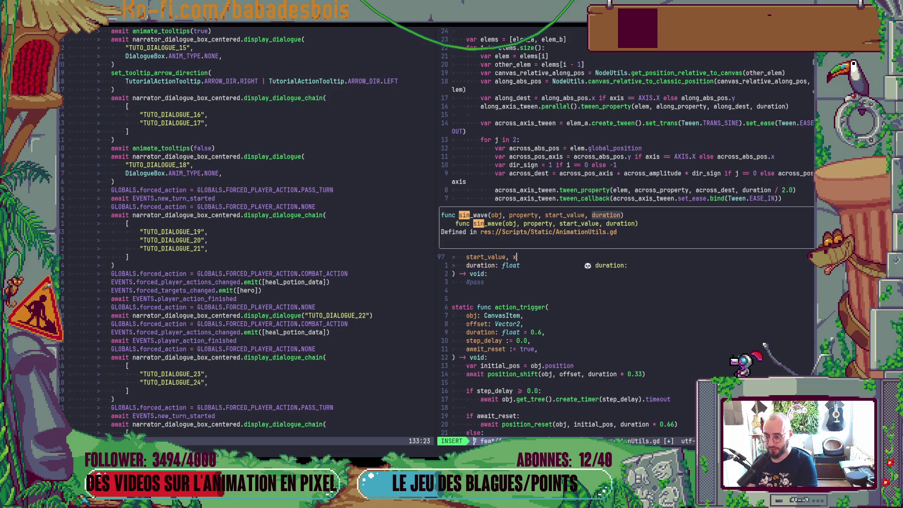
key("Escape")
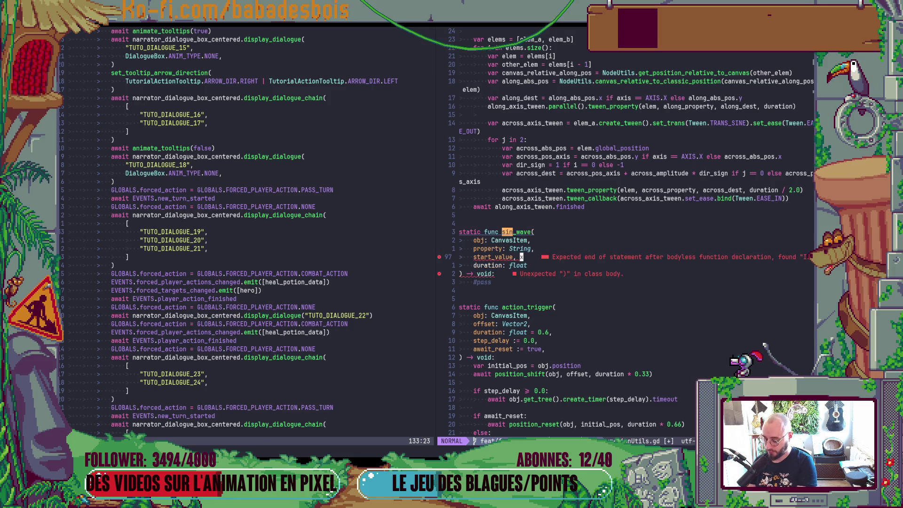
key("x")
key("x")
key("y")
key("y")
key("p")
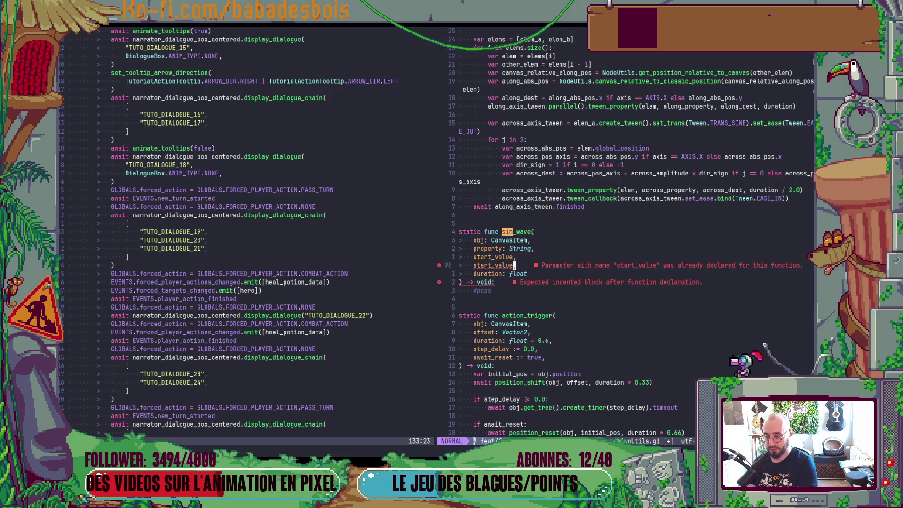
key("h")
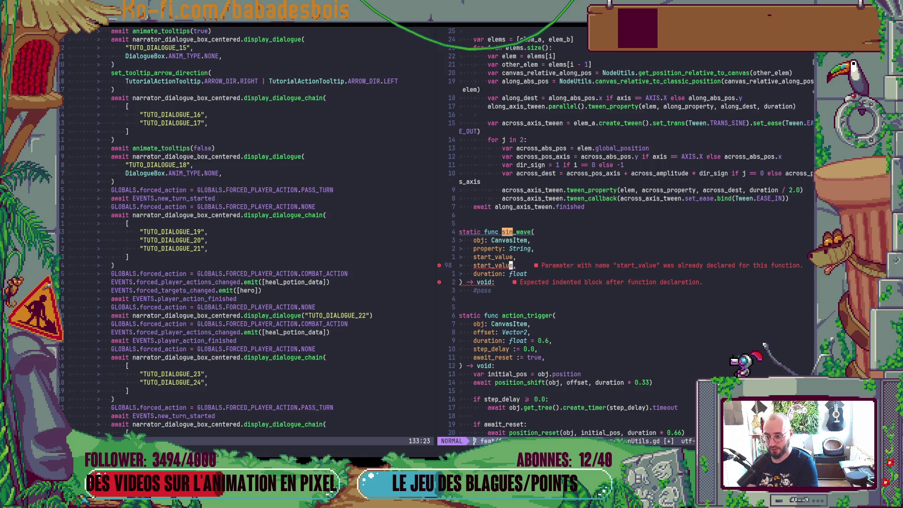
type("ciw")
type("end_")
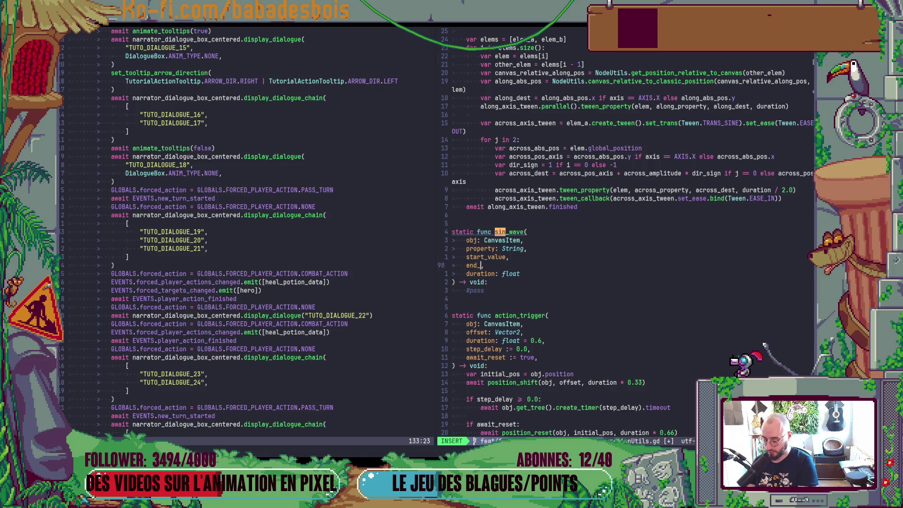
type("value")
key("Escape")
type(":w")
key("Return")
key("j")
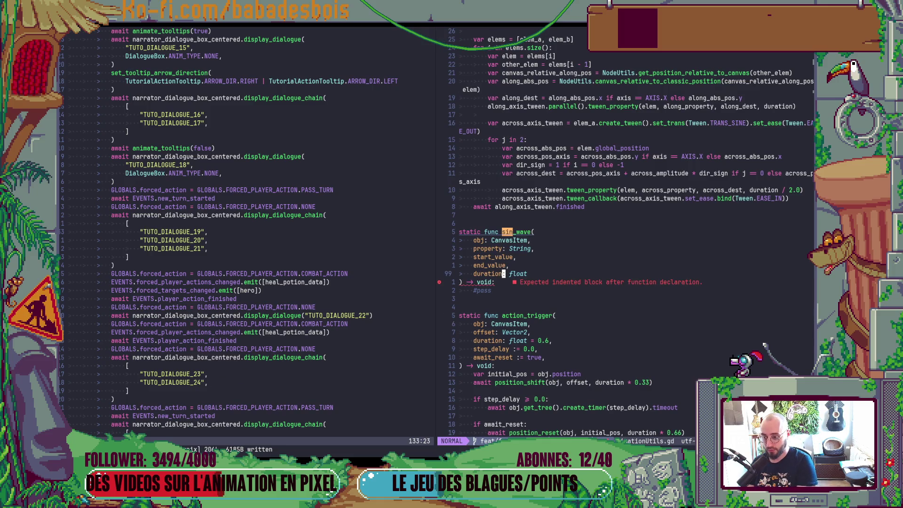
- Add a parameter nb_loops : int = 1 below duration and save
key("o")
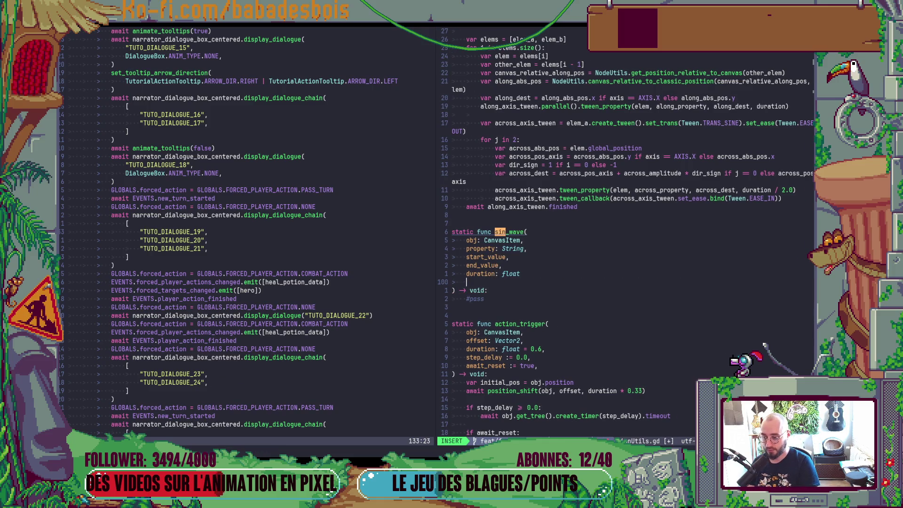
type("nb_l")
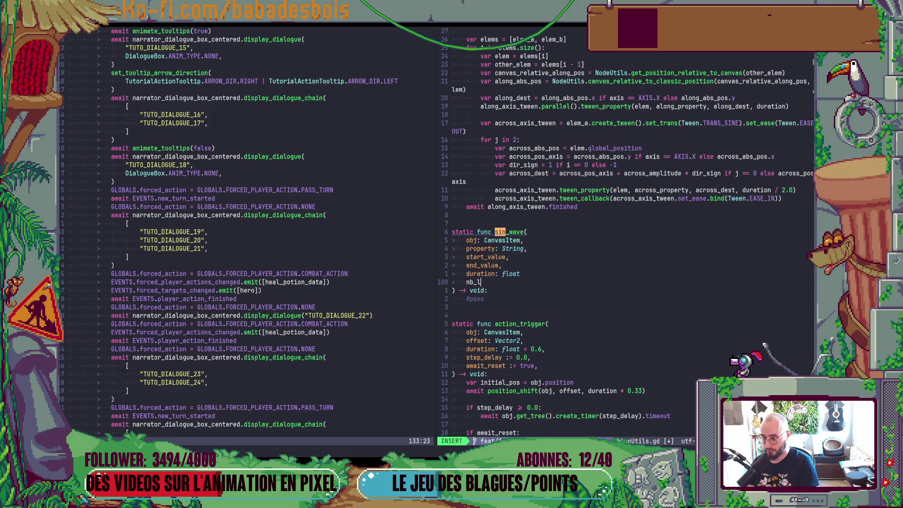
type("oops =")
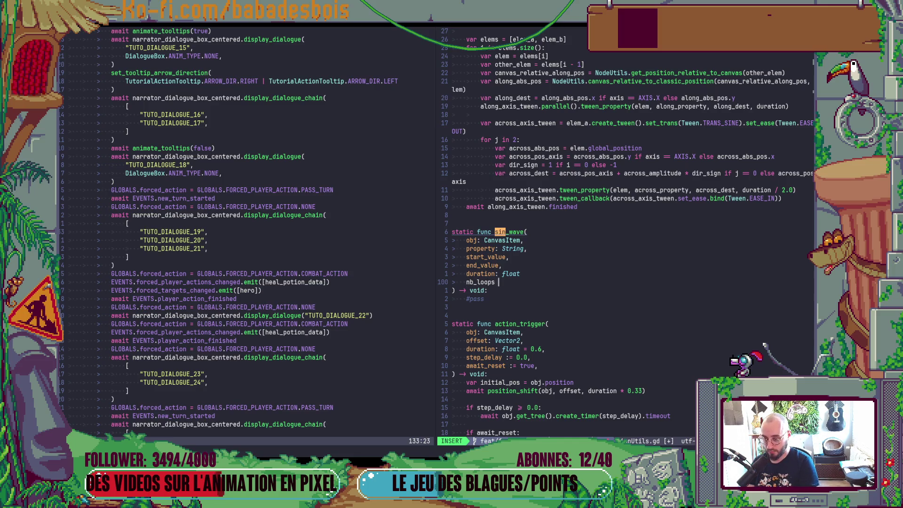
key("Left")
type(": int")
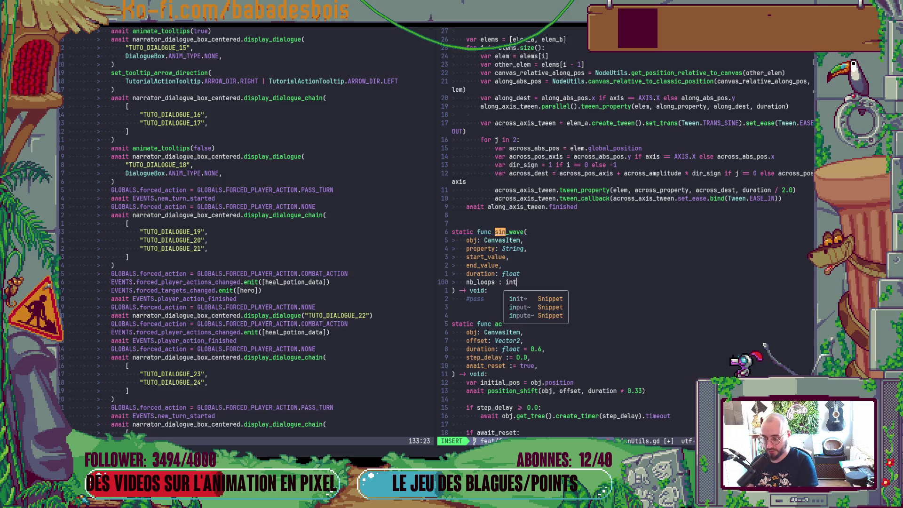
key("Escape")
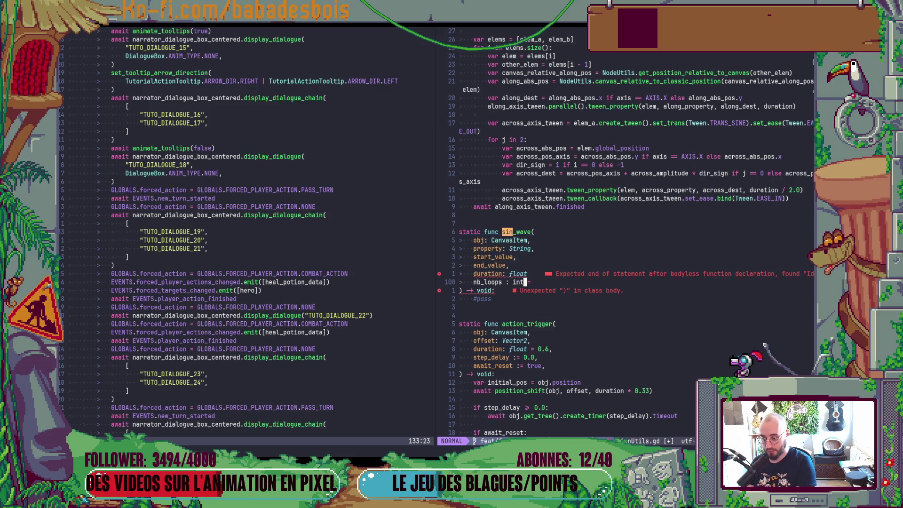
type("A 1,")
key("Escape")
key("colon")
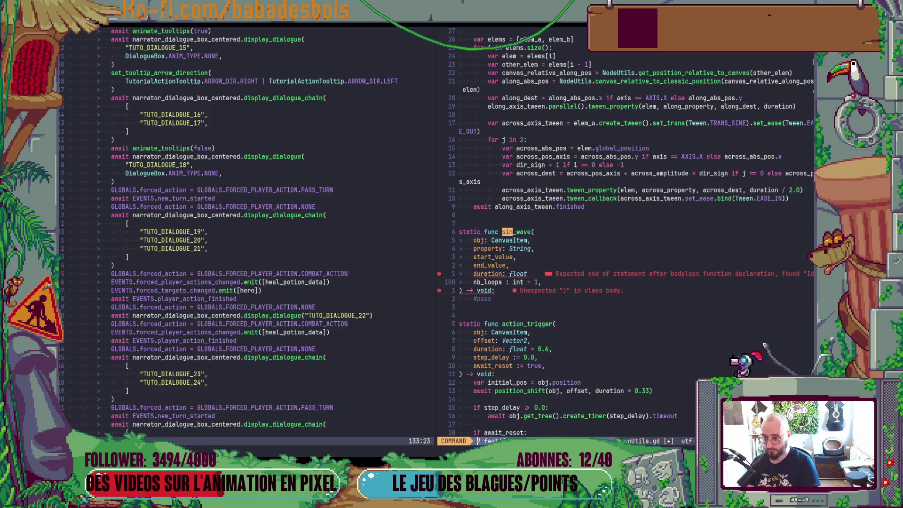
type("w")
key("Return")
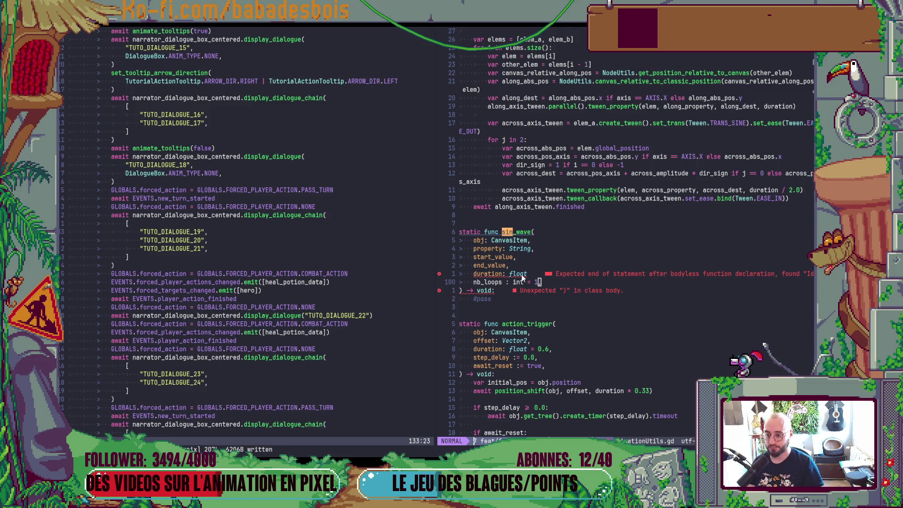
- Add the missing commas after the parameters, save, and replace the #pass line with an indented empty line
type("at,")
key("Escape")
type("kA,")
key("Escape")
key("colon")
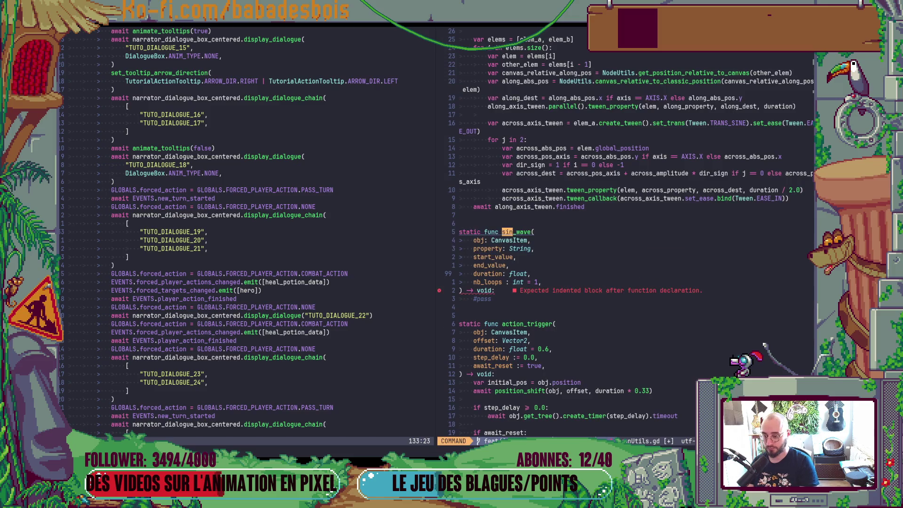
type("w")
key("Return")
key("j")
key("j")
key("j")
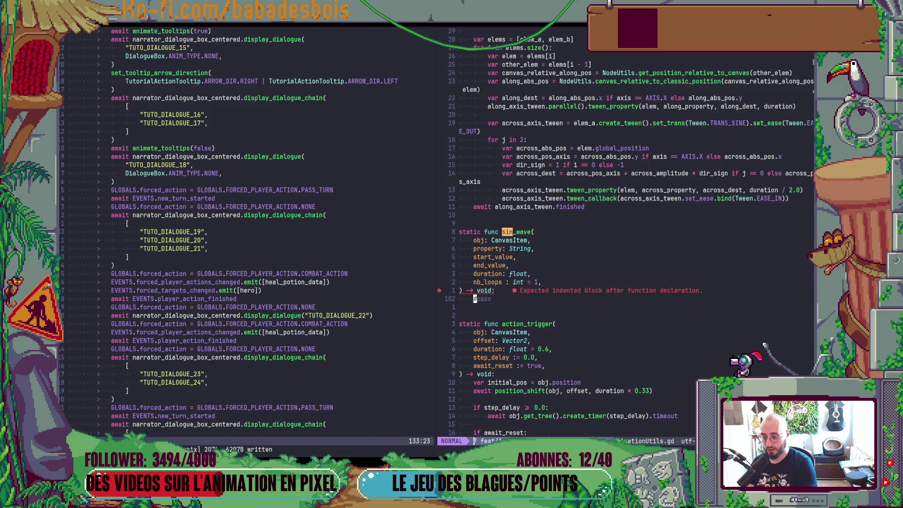
key("c")
key("c")
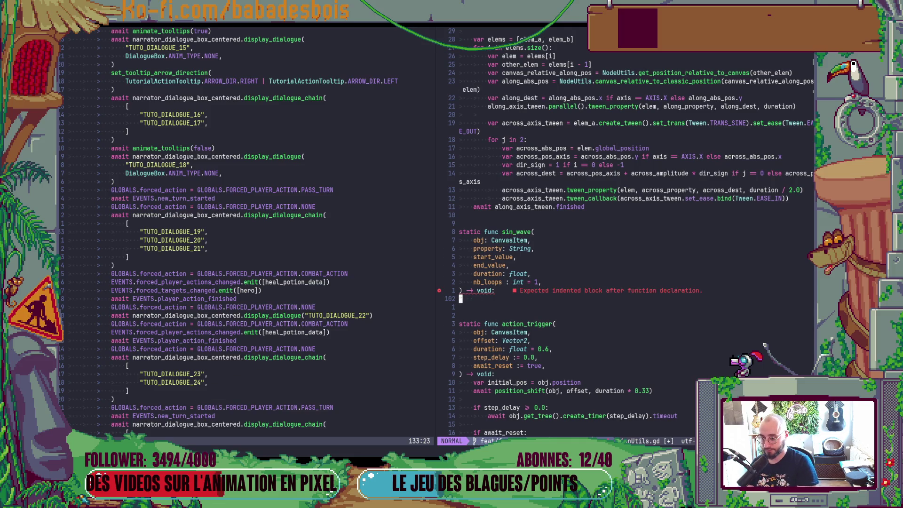
key("Tab")
- Create a tween with obj.create_tween() and tween property to end_value over duration / 2.0
key("BackSpace")
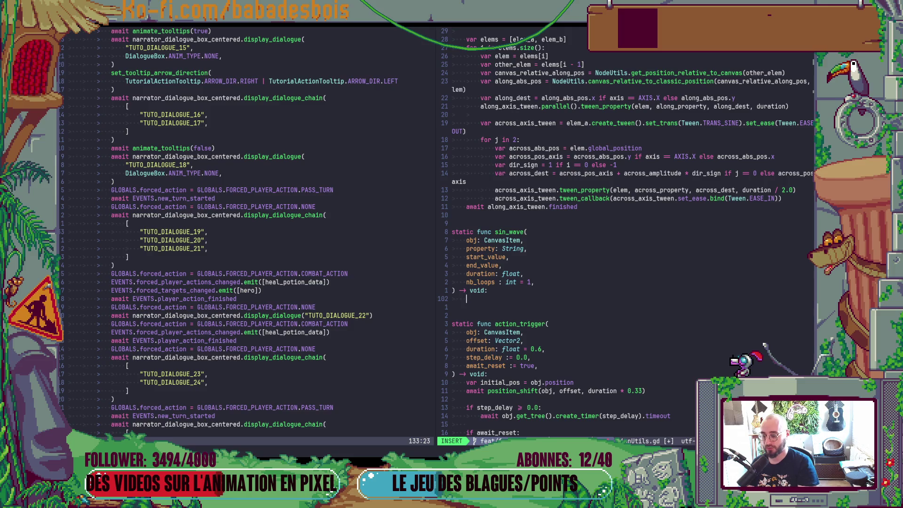
type("var tween")
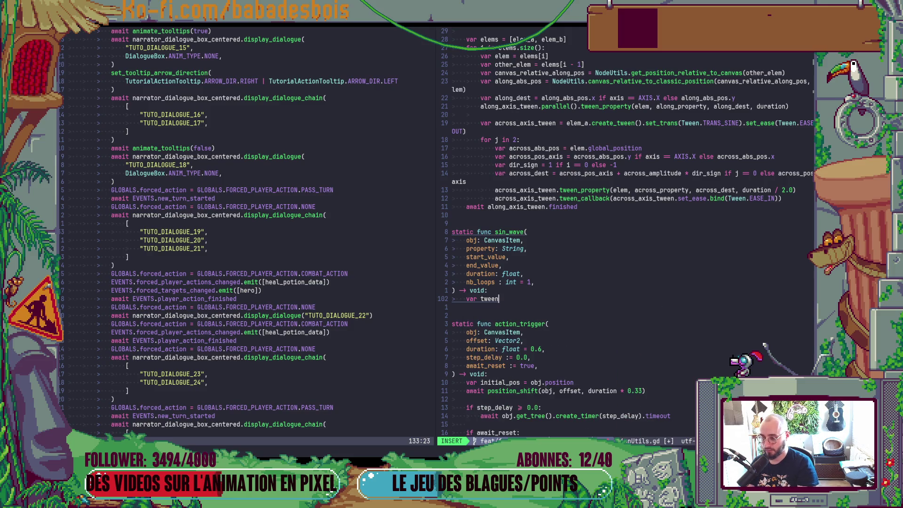
type(" = cre")
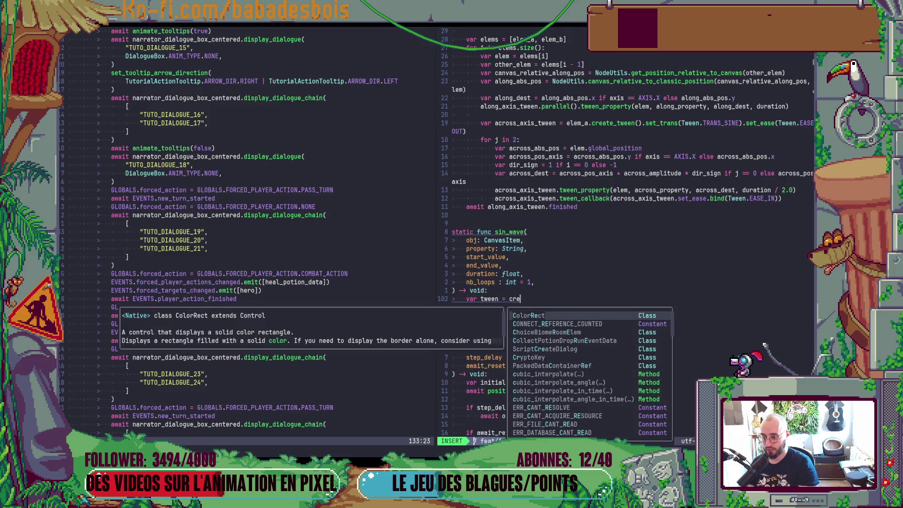
key("BackSpace")
key("BackSpace")
key("BackSpace")
type("o")
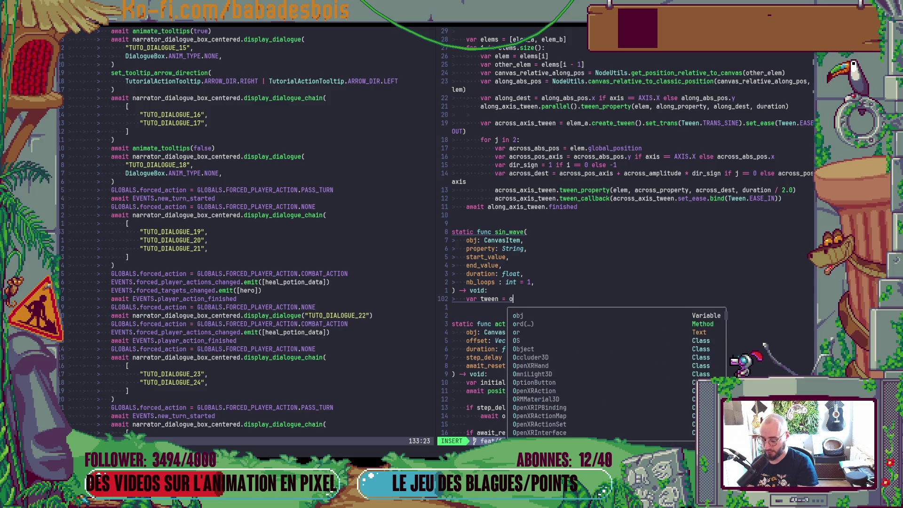
type("bj.cre")
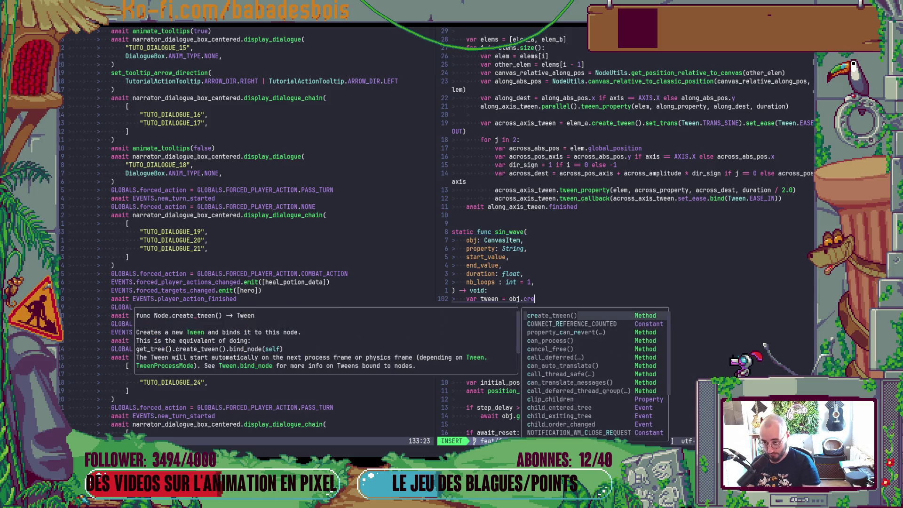
key("Return")
key("Return")
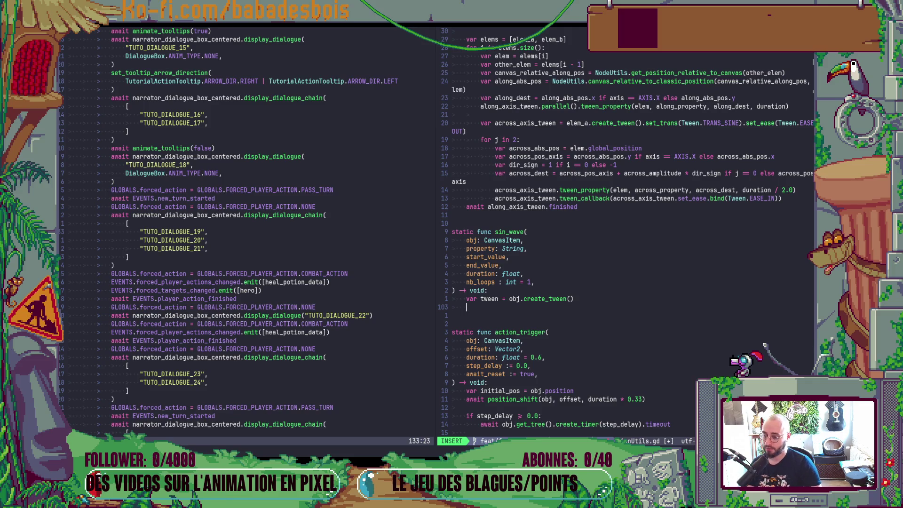
type("tween.")
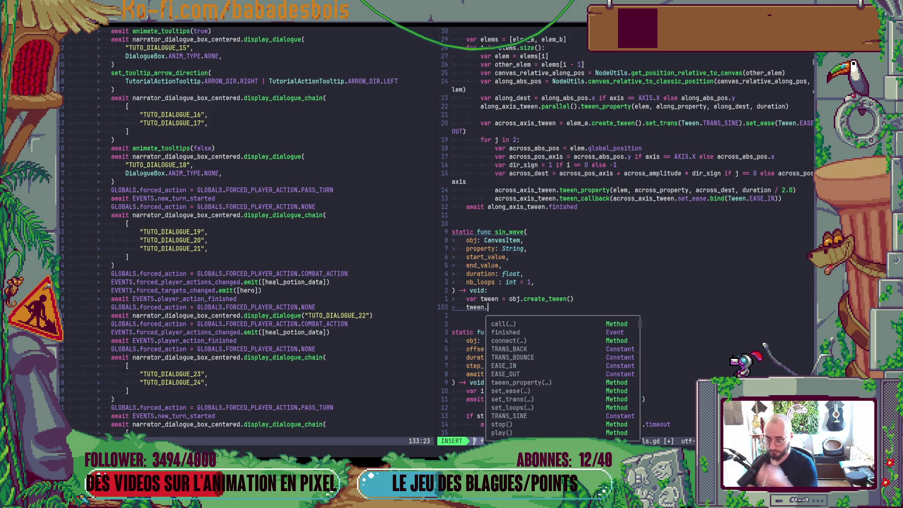
type("tween_property(.")
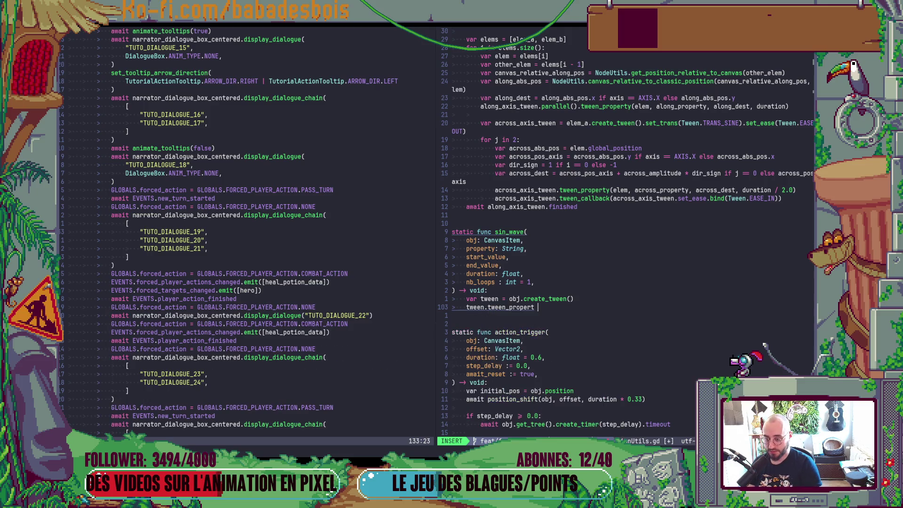
key("BackSpace")
type("onj")
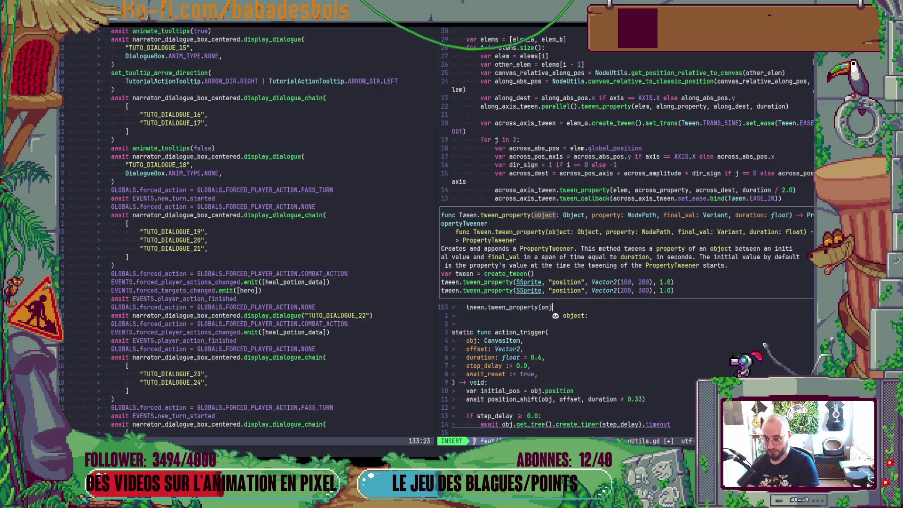
key("BackSpace")
key("BackSpace")
type("bj, ")
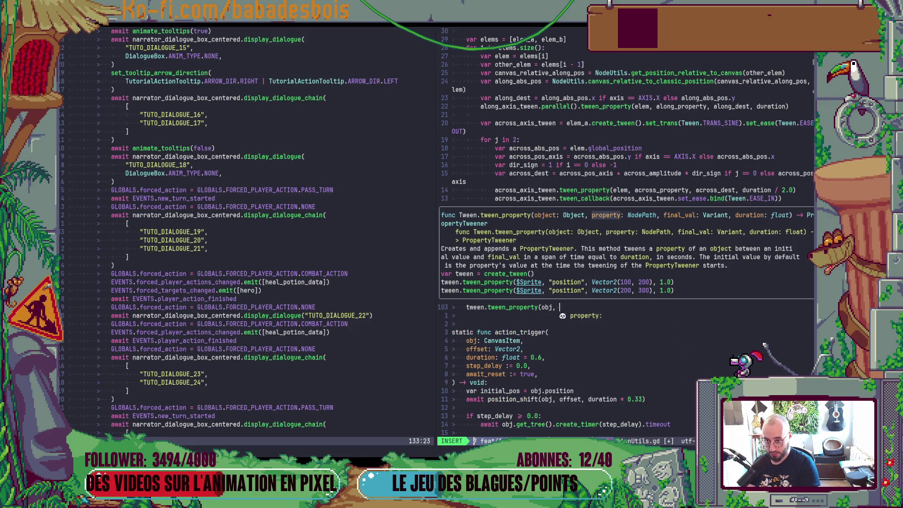
type("property")
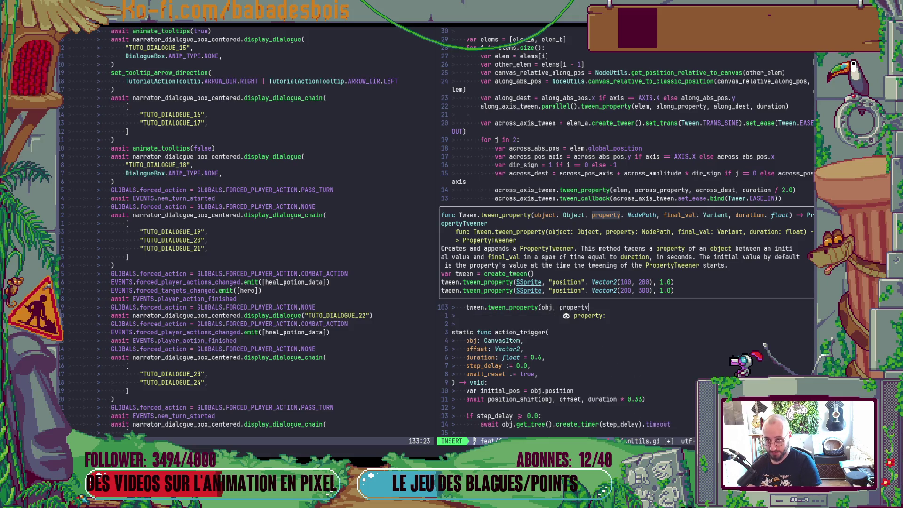
type(", ")
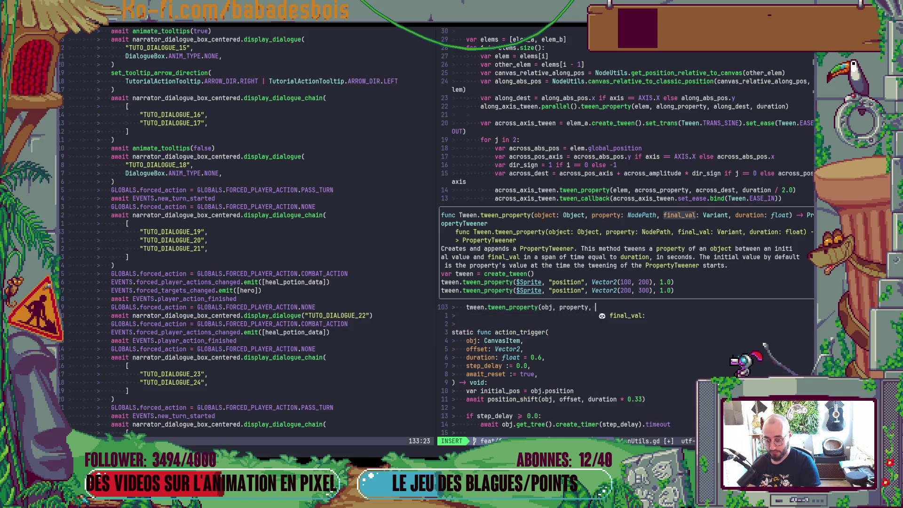
type("end")
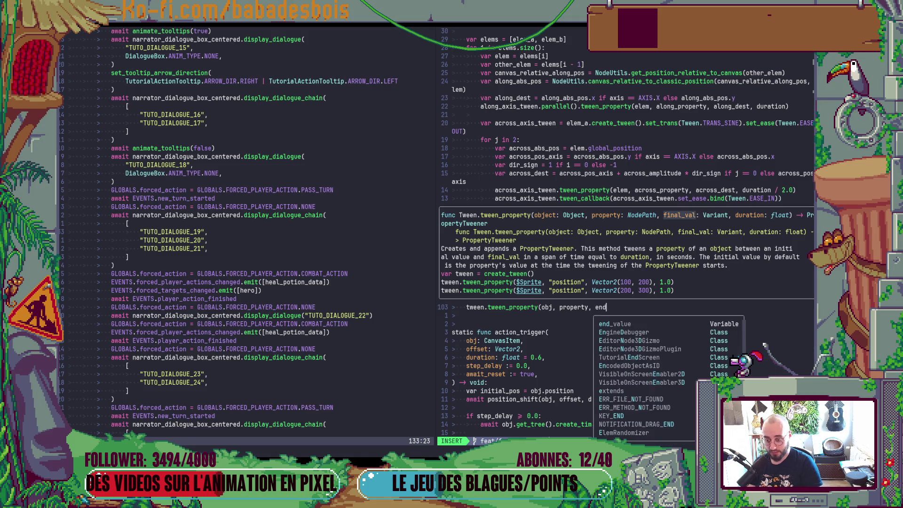
type("_value, ")
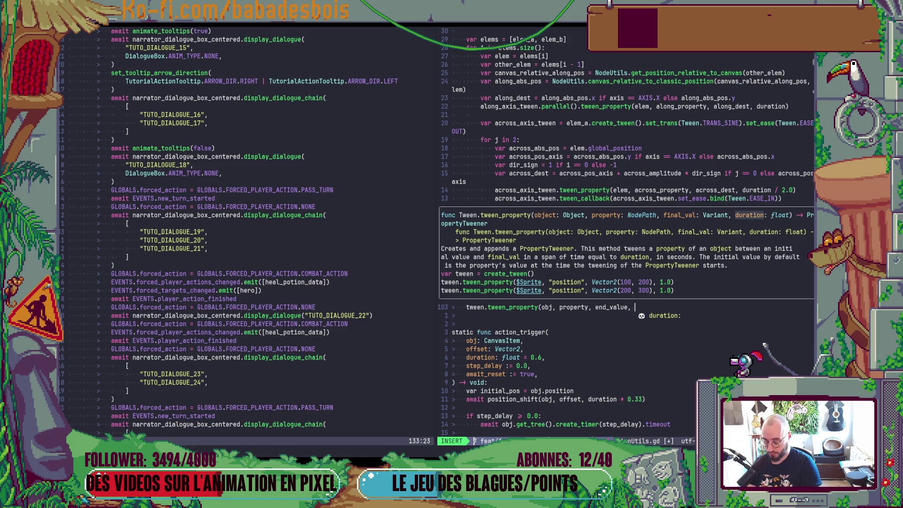
type("duration ")
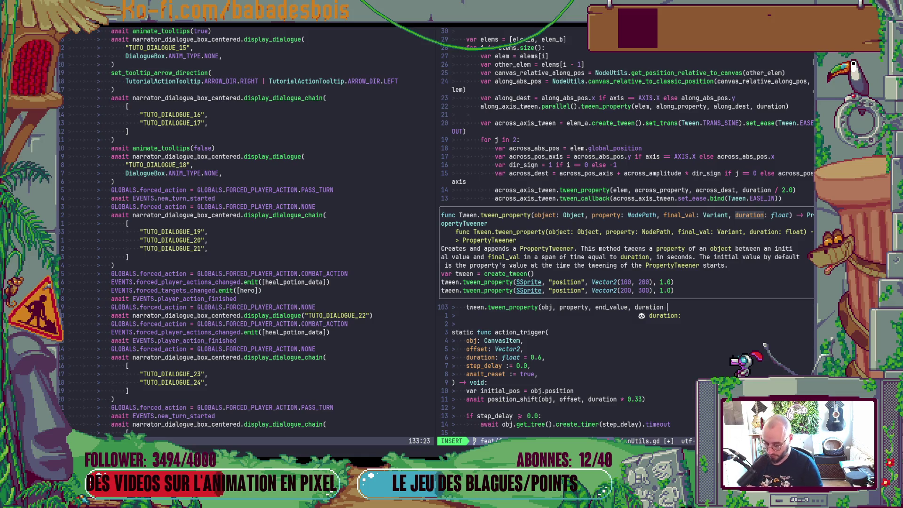
type("/ 2.0")
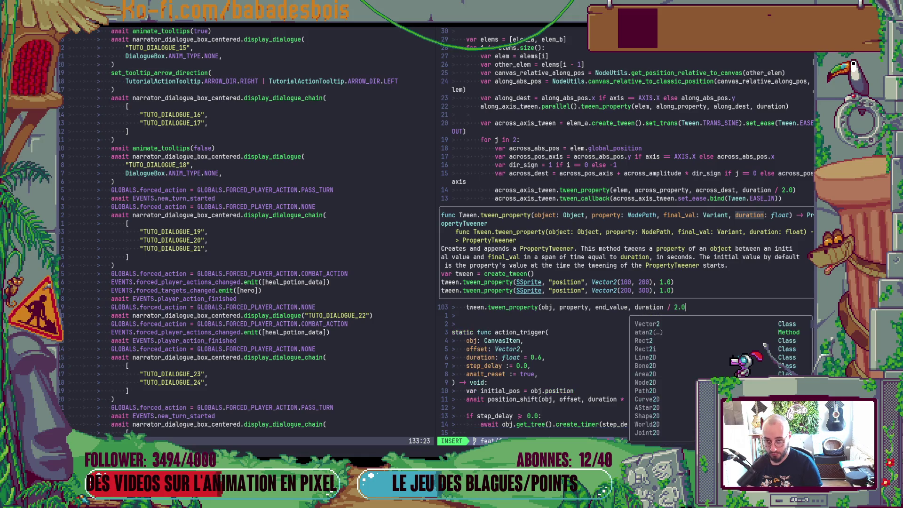
type(")")
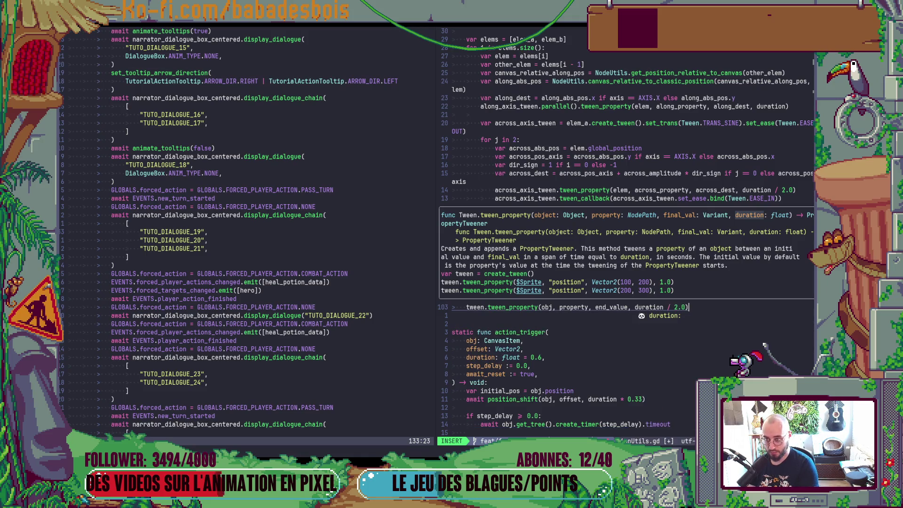
key("Escape")
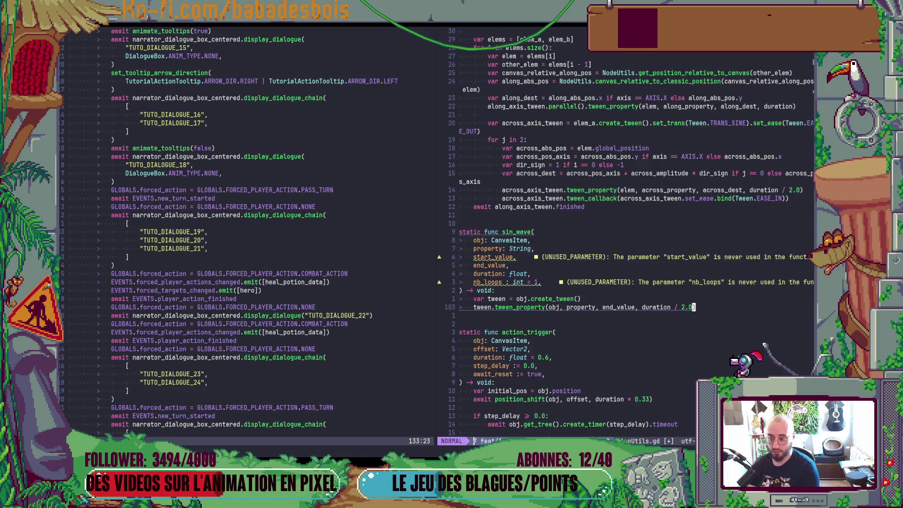
- Duplicate the tween_property line and change end_value to start_value on the copy
key("y")
key("y")
key("p")
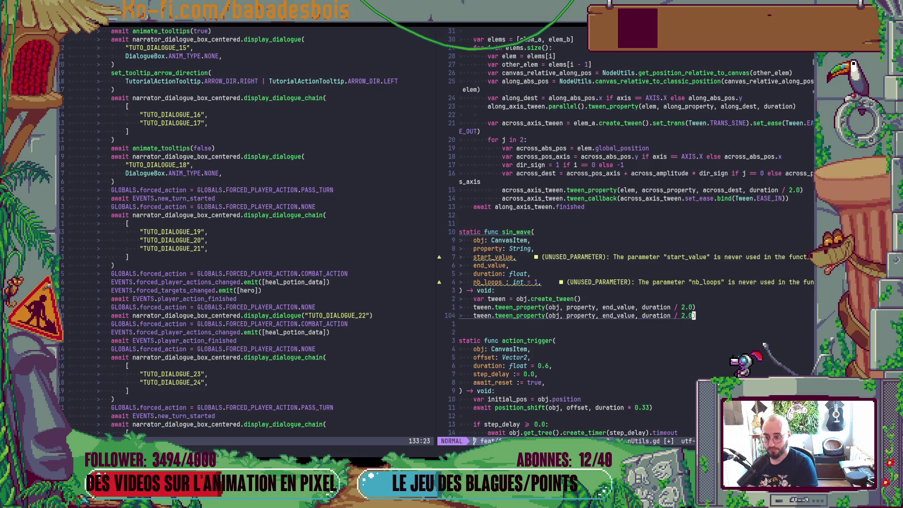
key("B")
key("B")
key("B")
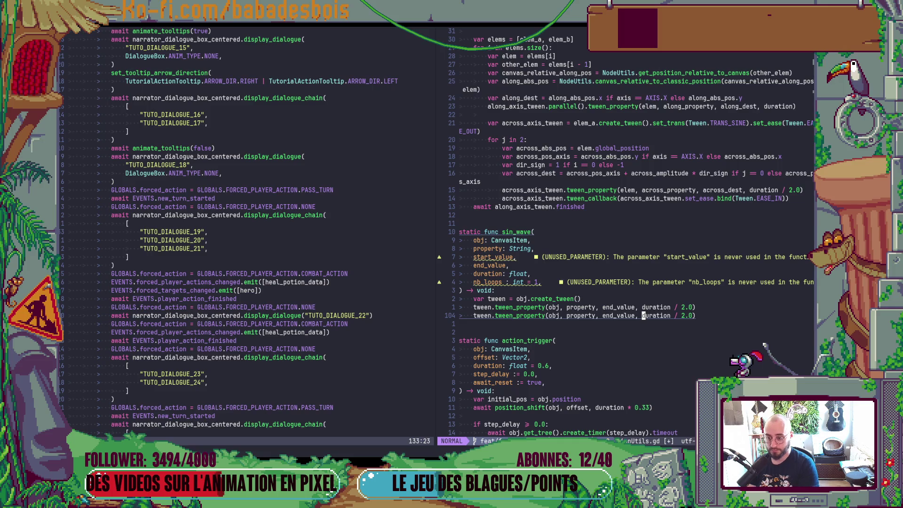
key("b")
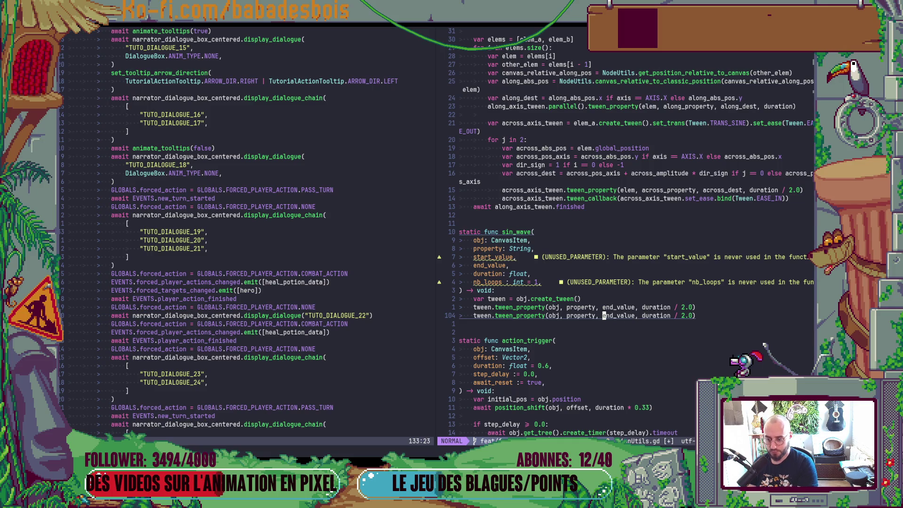
key("b")
key("b")
type("w")
type("ct_start")
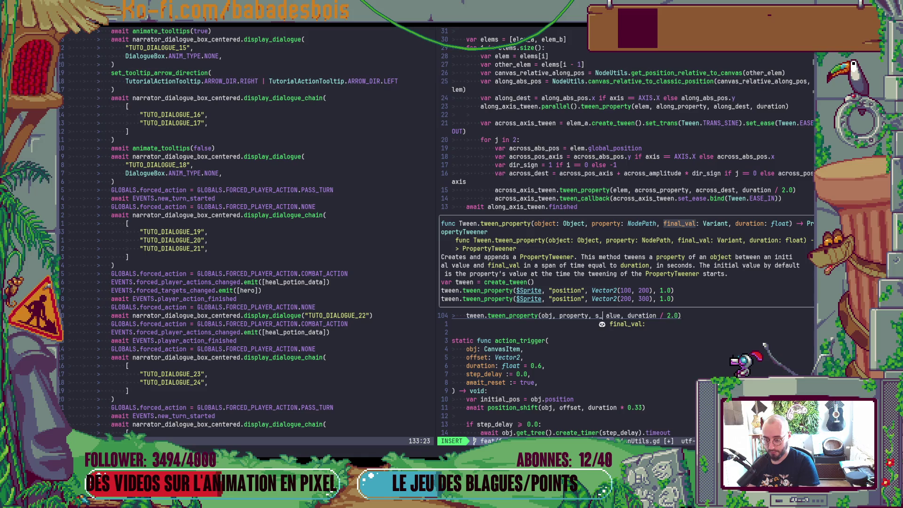
key("Escape")
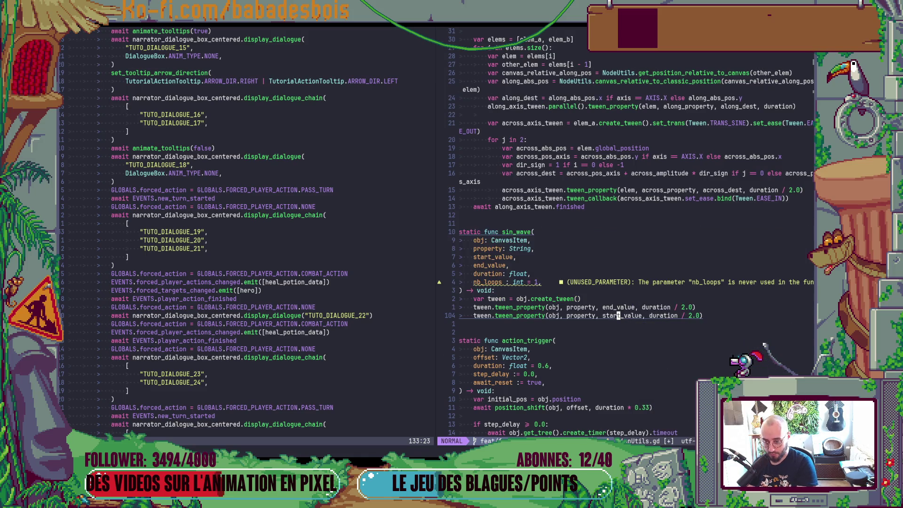
- Add tween.set_loops(nb_loops) on a new line and save the script
key("y")
key("y")
key("p")
key("b")
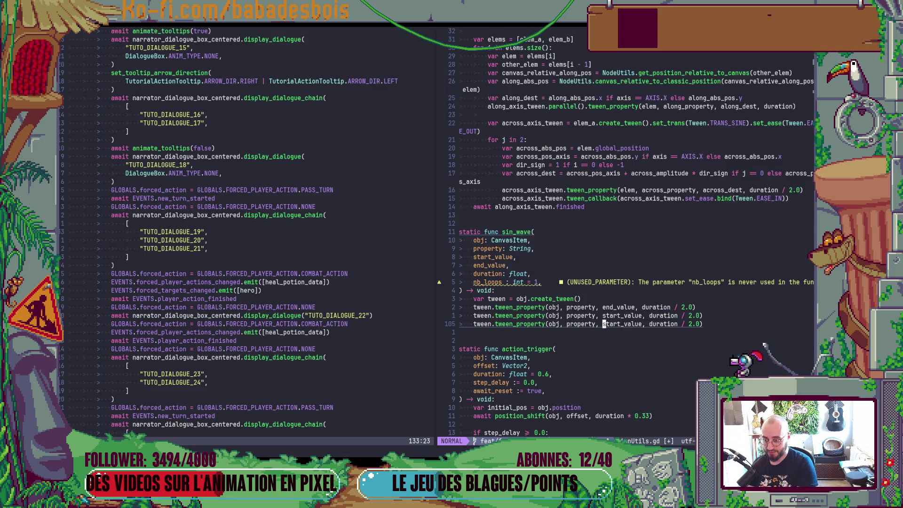
key("b")
key("asciicircum")
key("l")
key("l")
key("l")
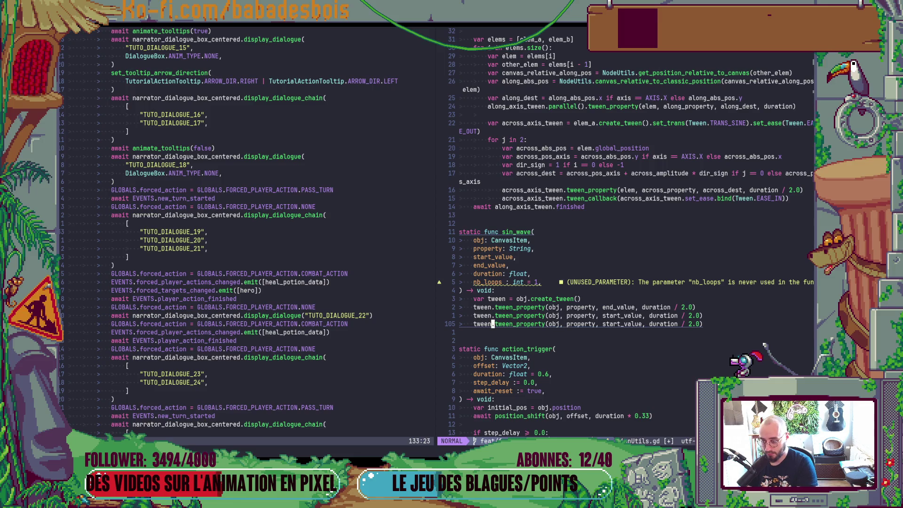
type("Cset_loops(")
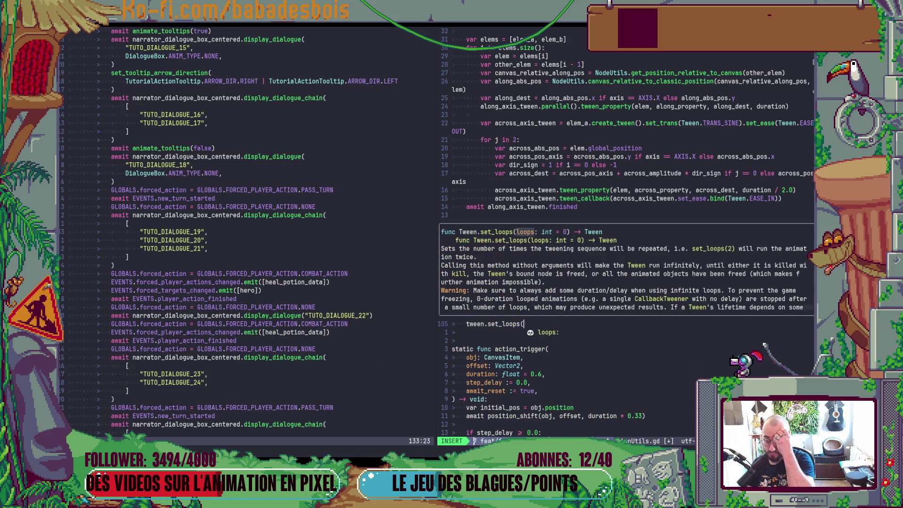
type("nb_loops)")
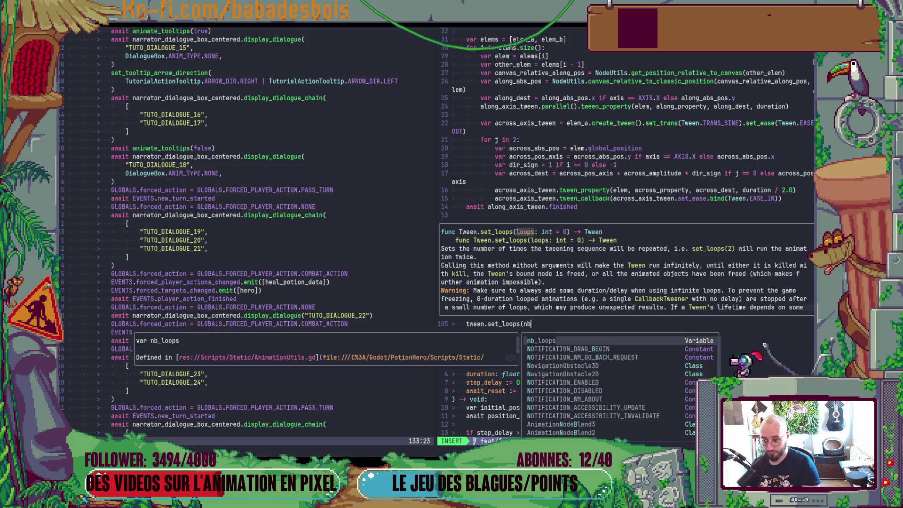
key("Escape")
type(":w")
key("Return")
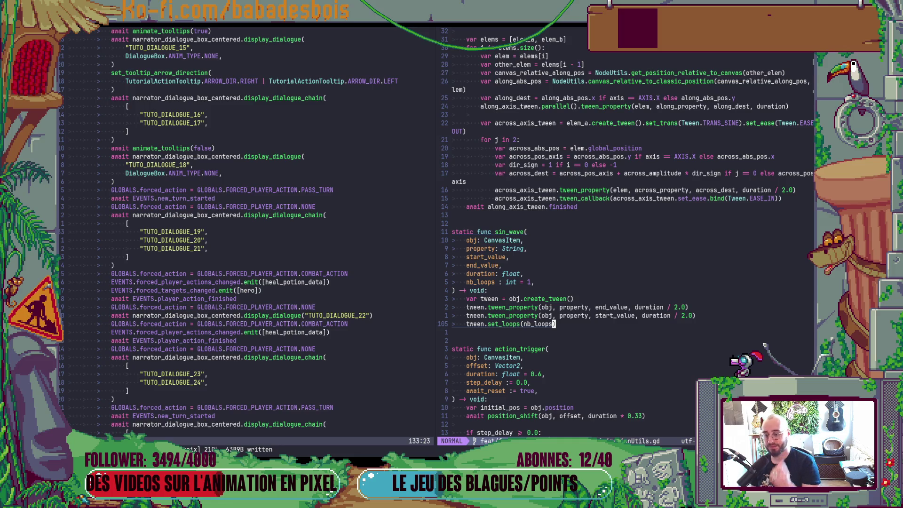
- Change sin_wave's return type from void to Tween, add 'return tween' at the end, and save
key("o")
key("Escape")
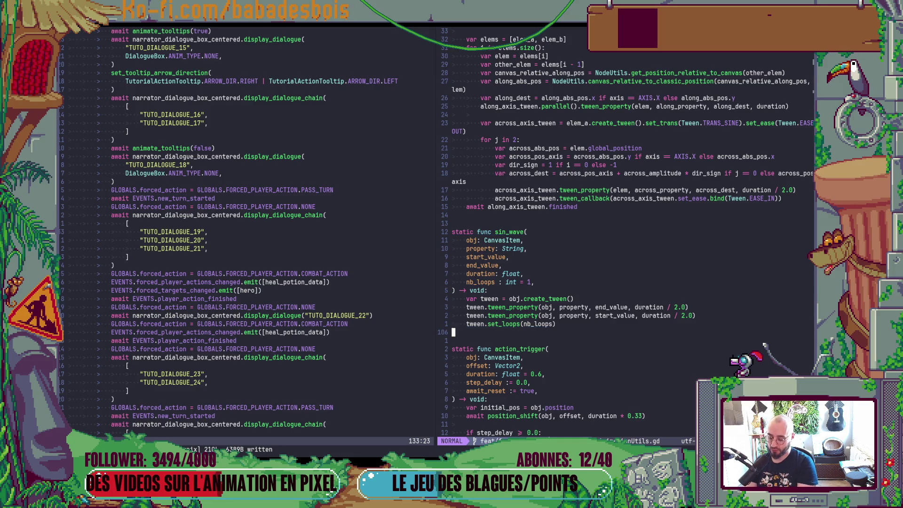
key("k")
key("k")
key("k")
type("bcw")
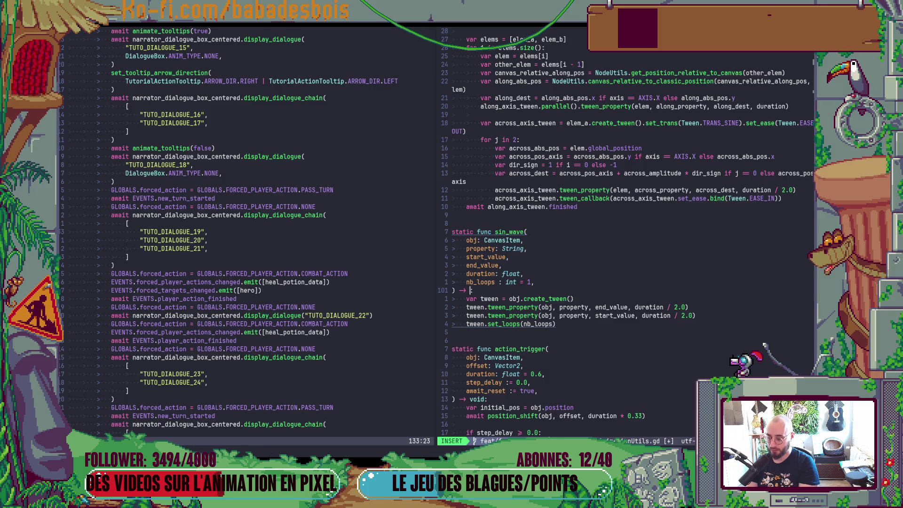
type("Tween:")
key("Escape")
key("j")
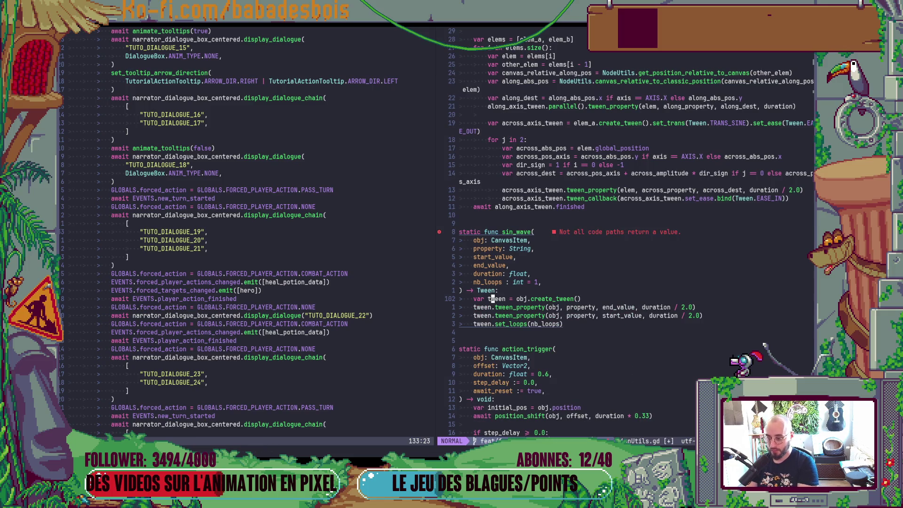
key("j")
key("j")
key("j")
type("ore")
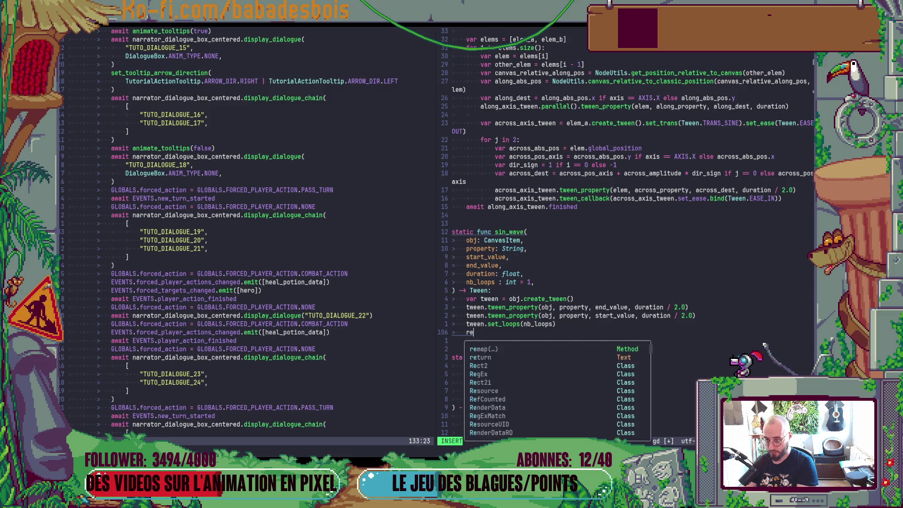
type("turn te")
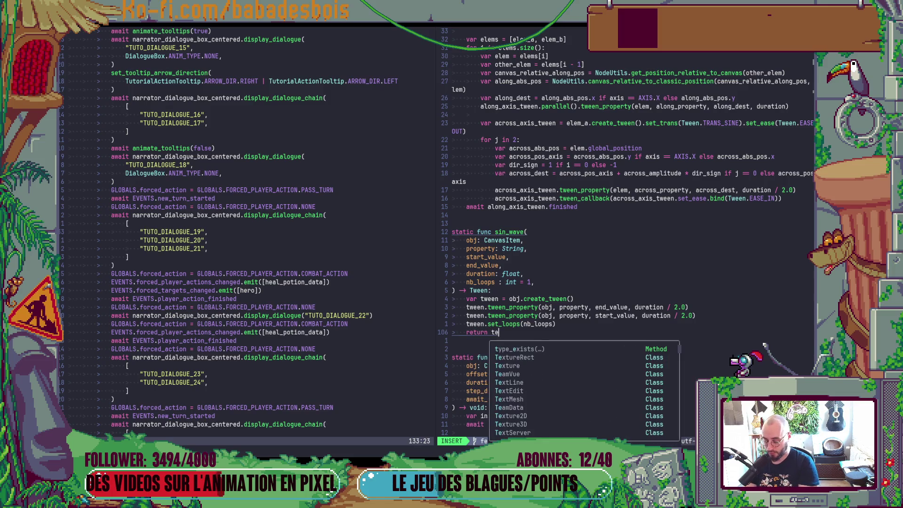
type("ween")
key("Escape")
key("ctrl+s")
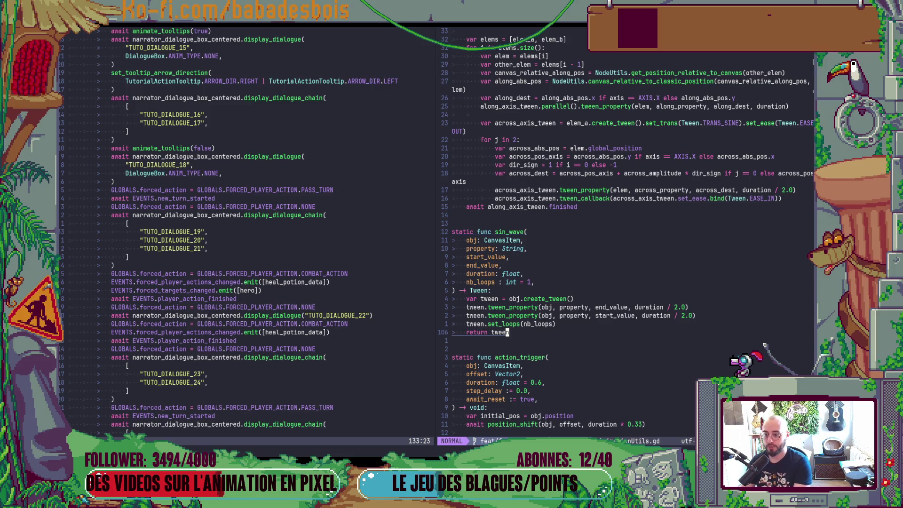
- Reorder the parameters so property sits below end_value and duration right below obj
key("k")
key("k")
key("k")
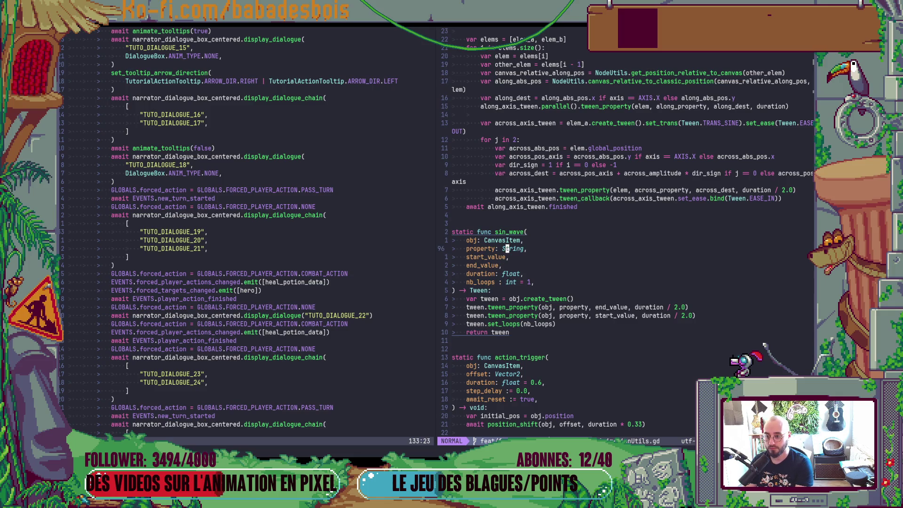
key("d")
key("d")
key("j")
key("p")
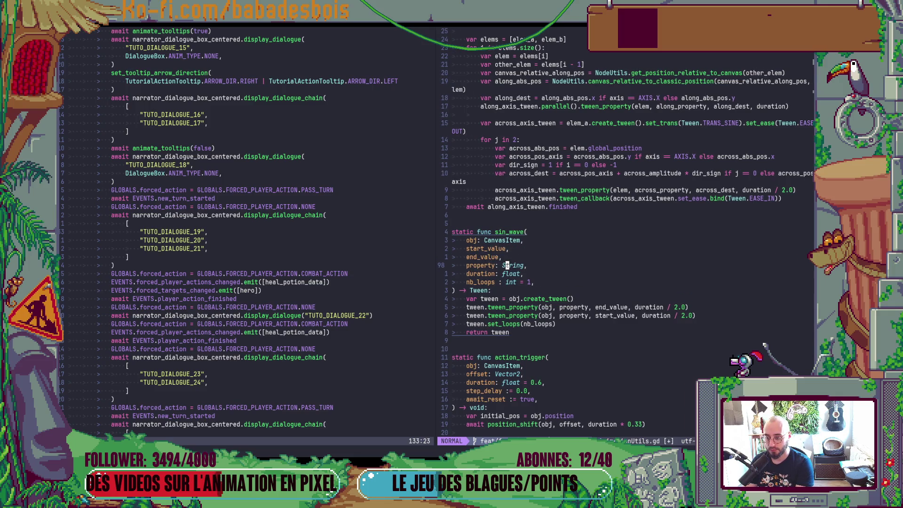
key("j")
key("e")
key("a")
key("Escape")
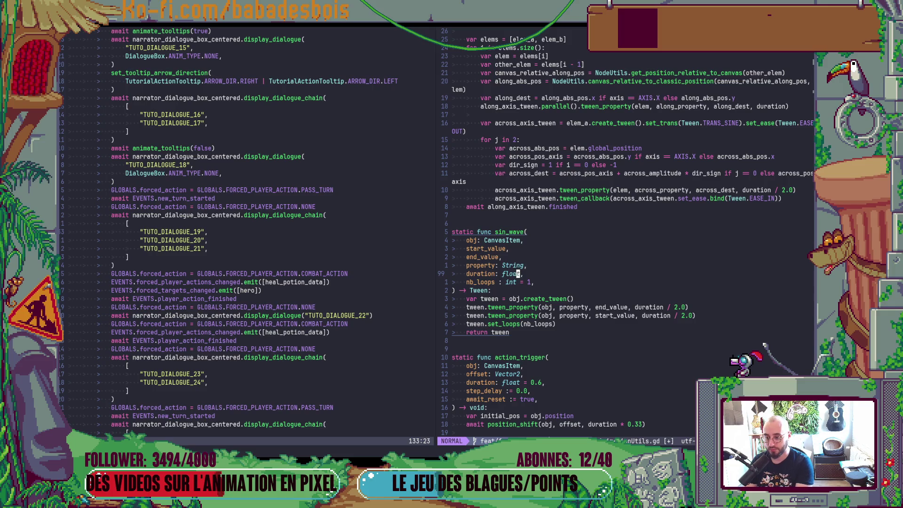
key("alt+k")
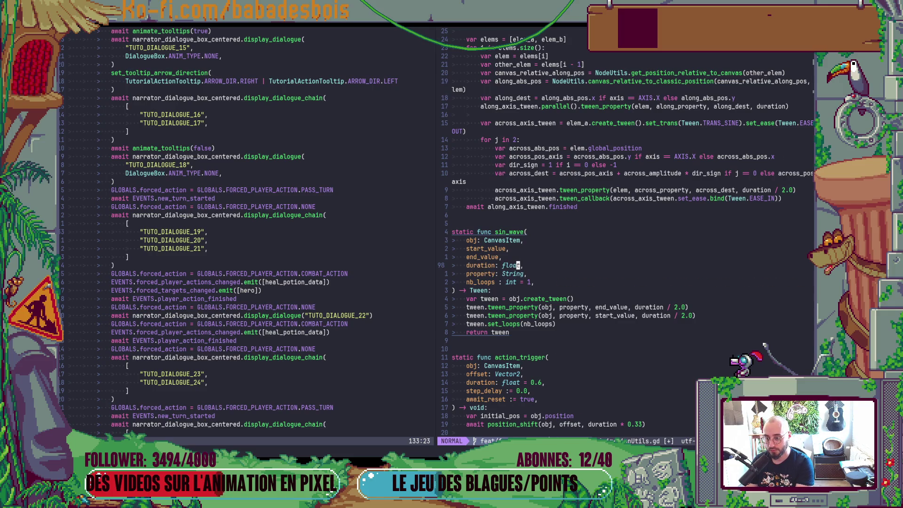
key("alt+k")
key("alt+k")
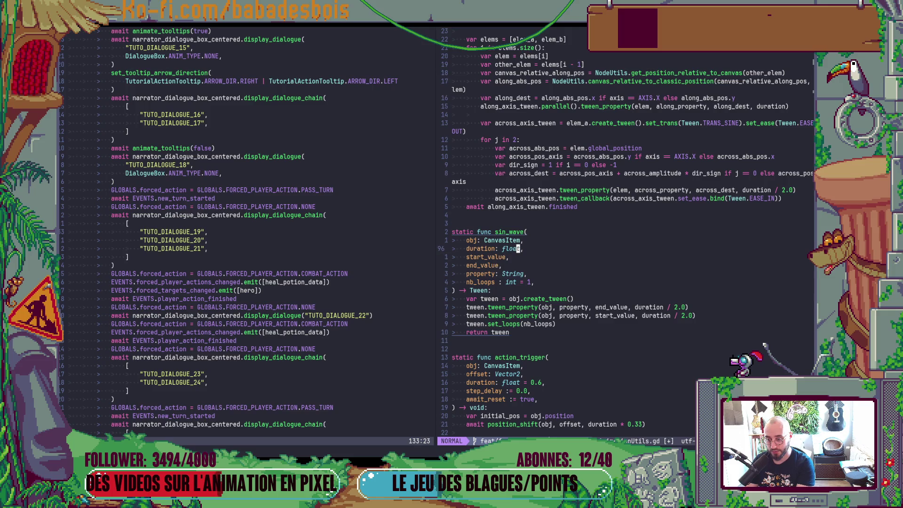
- Give the property parameter a default value of "position" and save
key("j")
key("j")
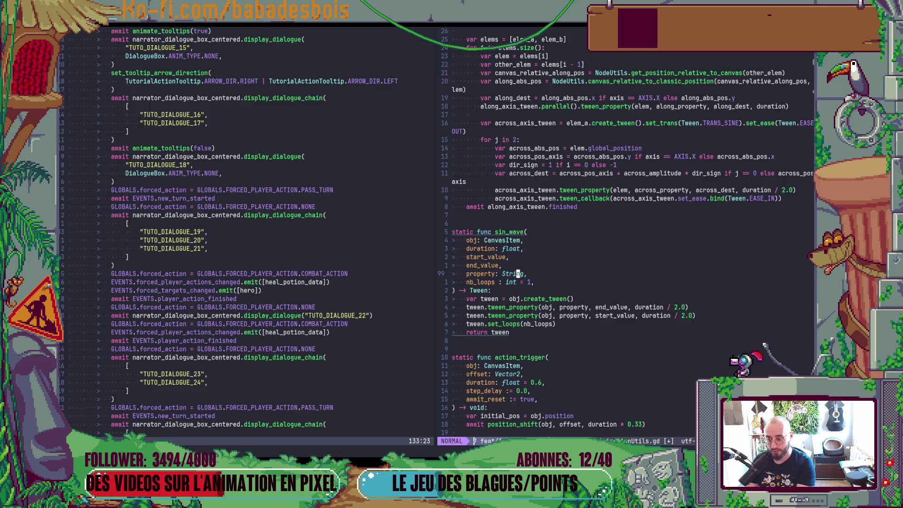
type("ea = \"\"")
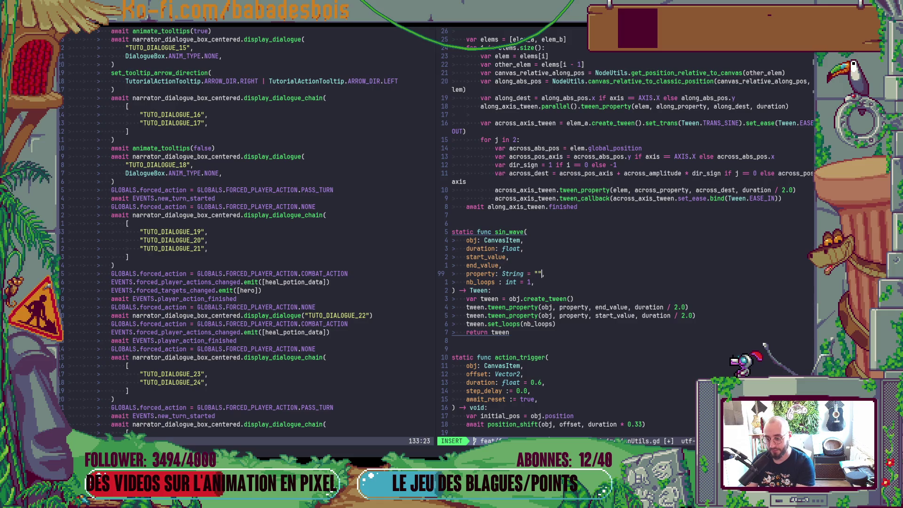
type("pos")
type("ition")
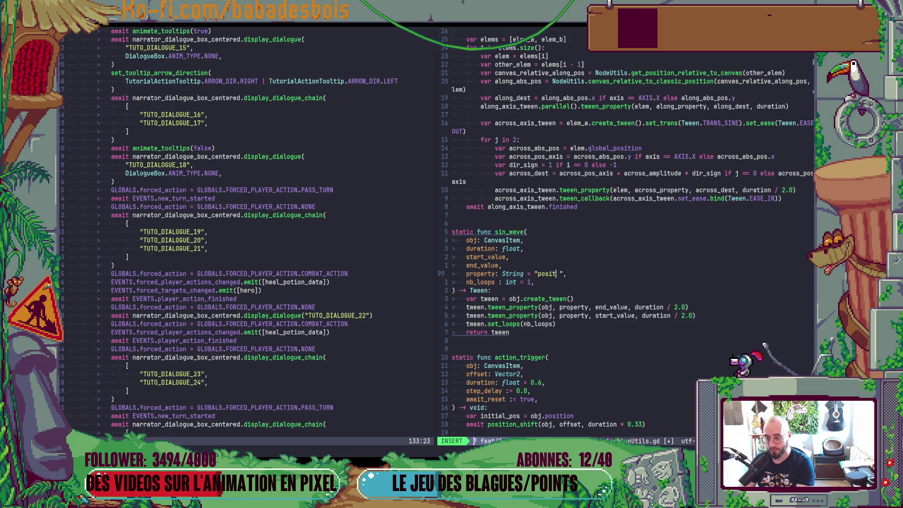
key("Escape")
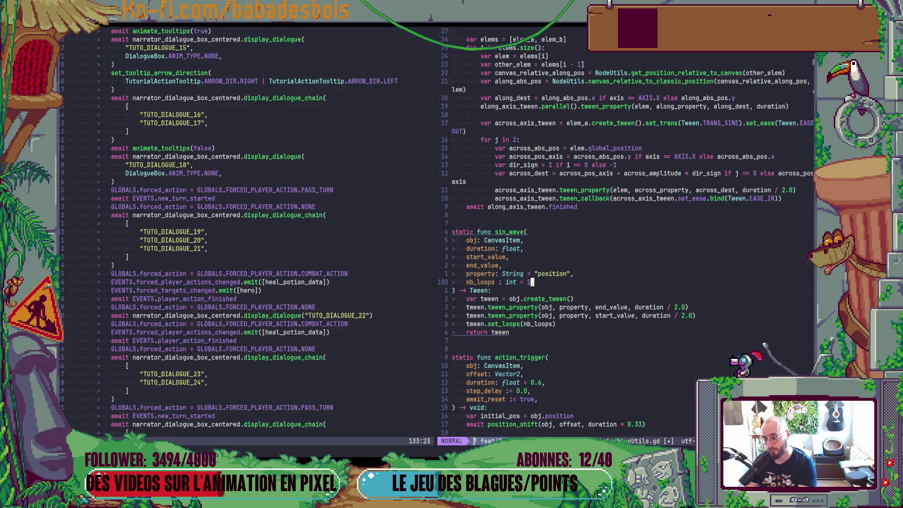
type(":w")
key("Return")
key("h")
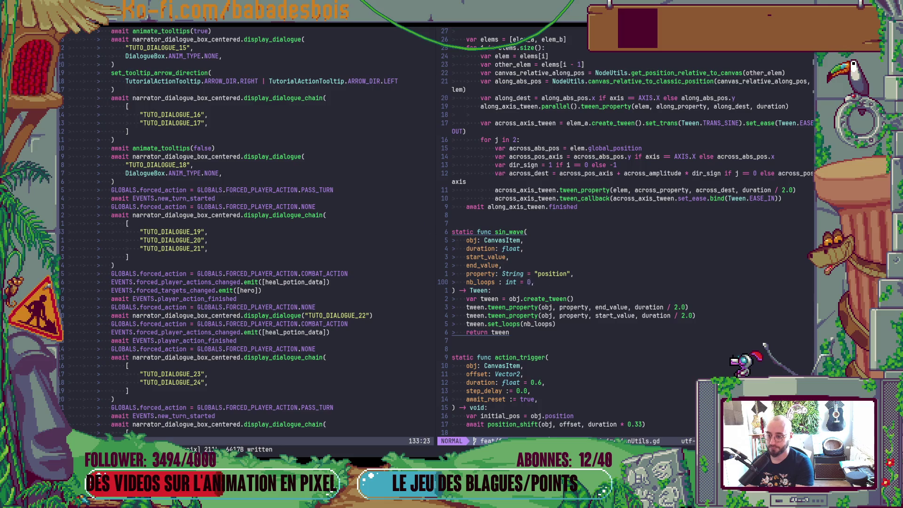
- Append the comment '#If set to 0, loops indefinitely' to nb_loops, fix the typo, and save
type("A")
type(" #")
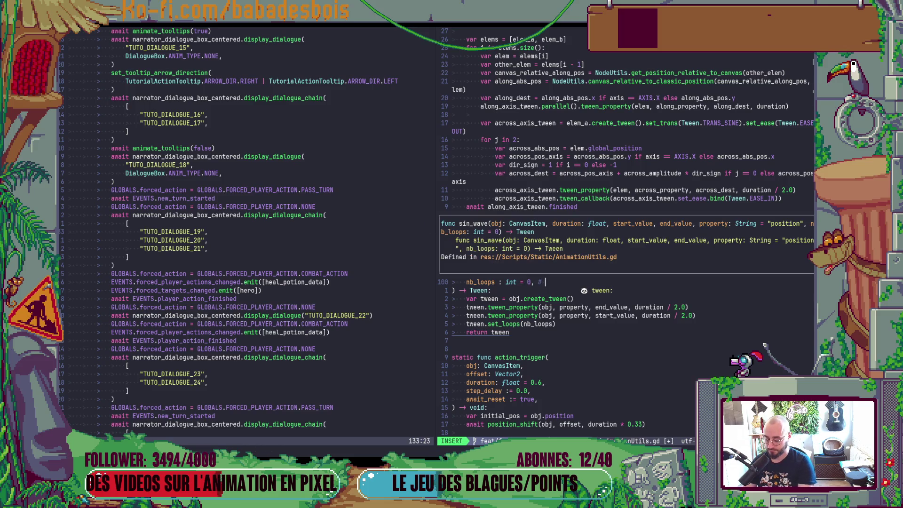
type("If se")
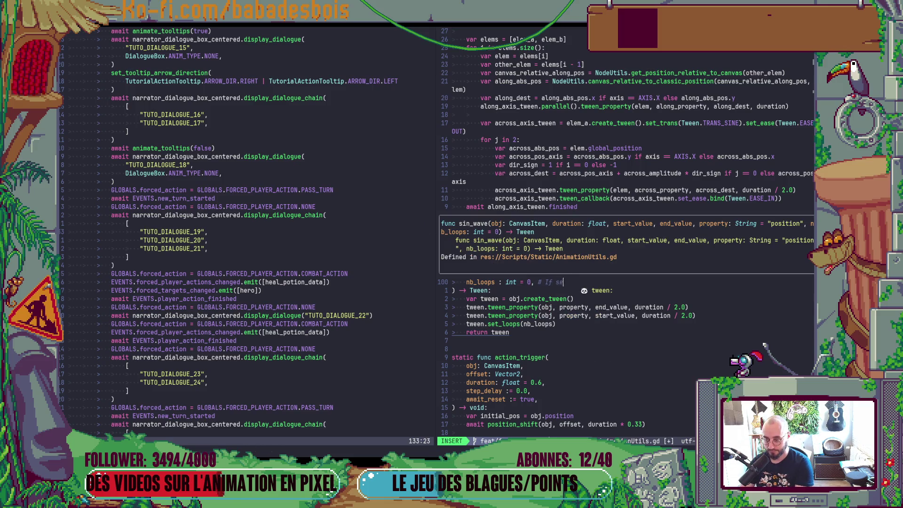
type("t to 0,")
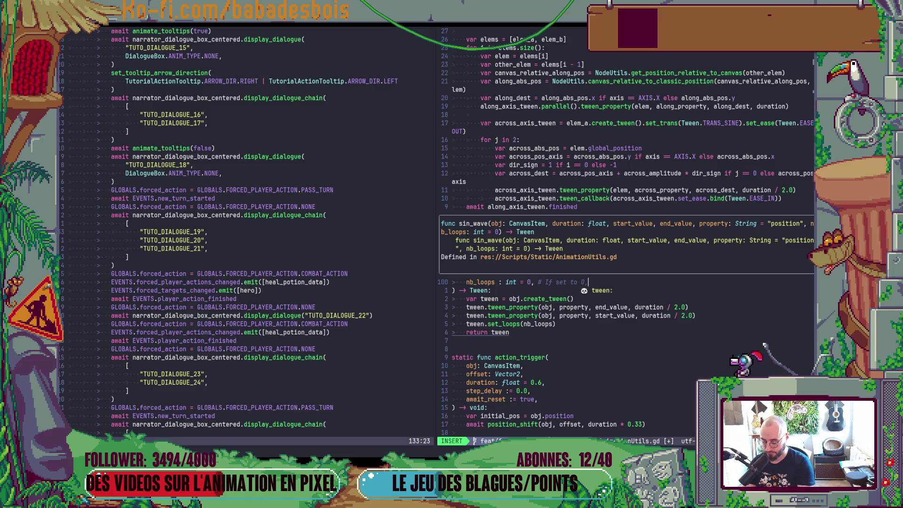
type(" loops inde")
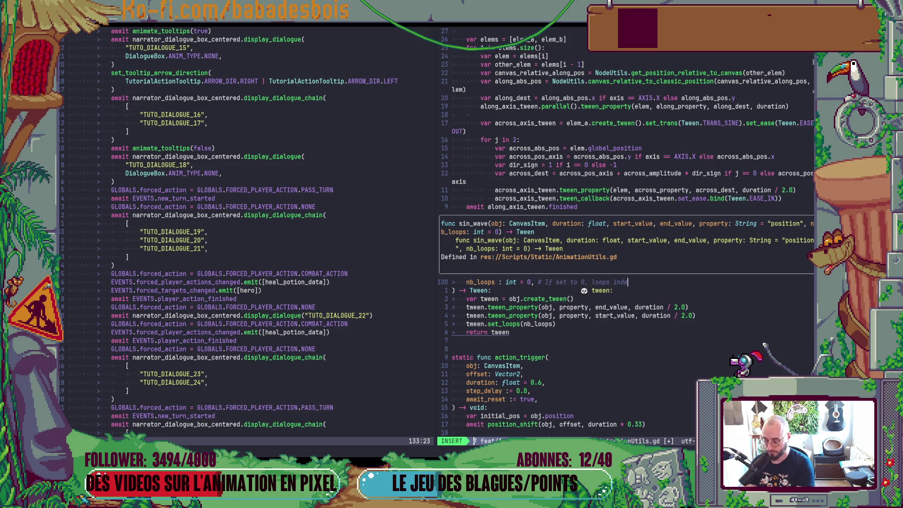
type("finitelly")
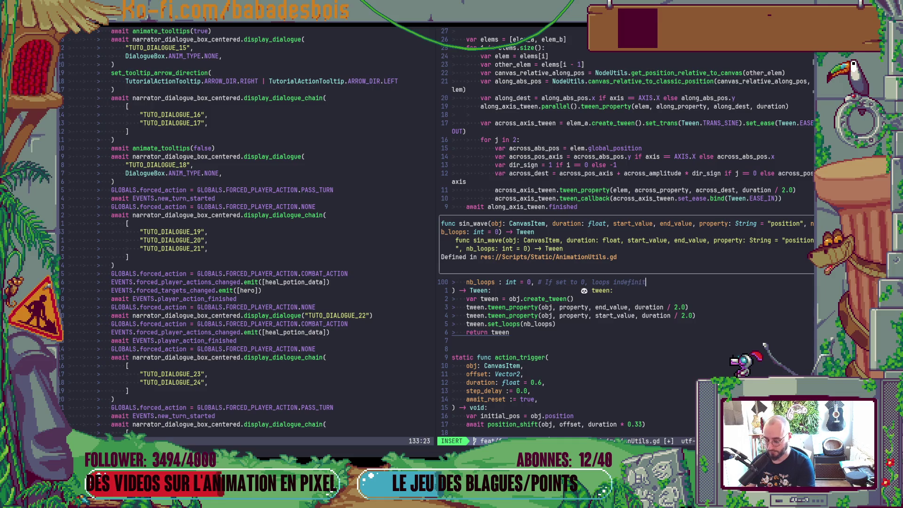
key("Escape")
type("X:w")
key("Return")
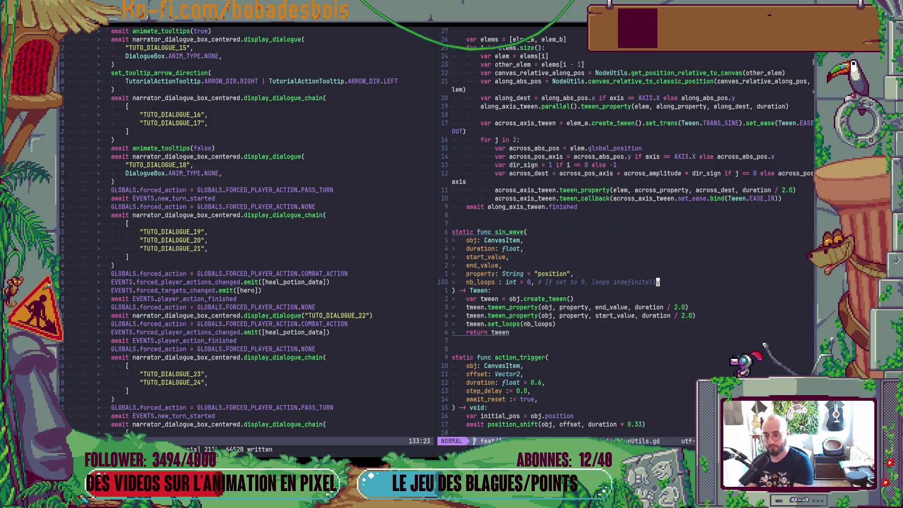
- Move the duration: float line below end_value with Alt+J and fix its trailing comma
key("k")
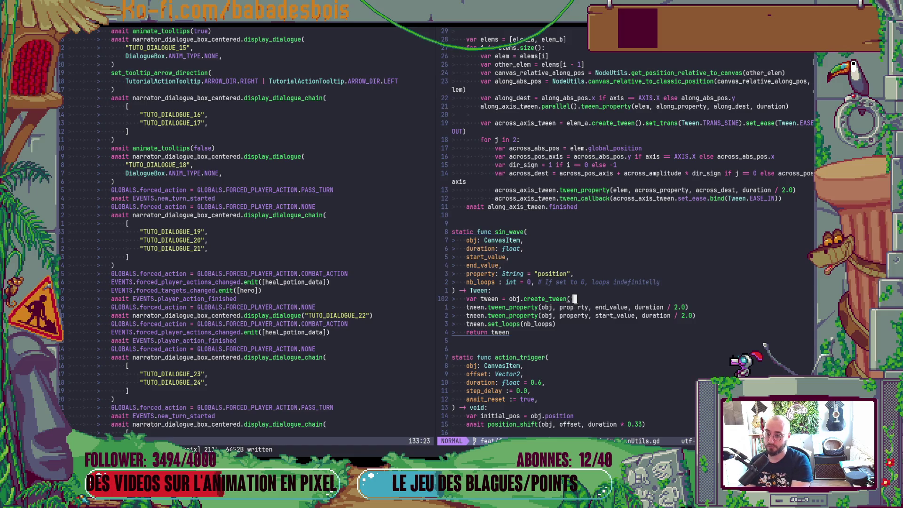
key("k")
key("k")
key("k")
key("alt+j")
key("alt+j")
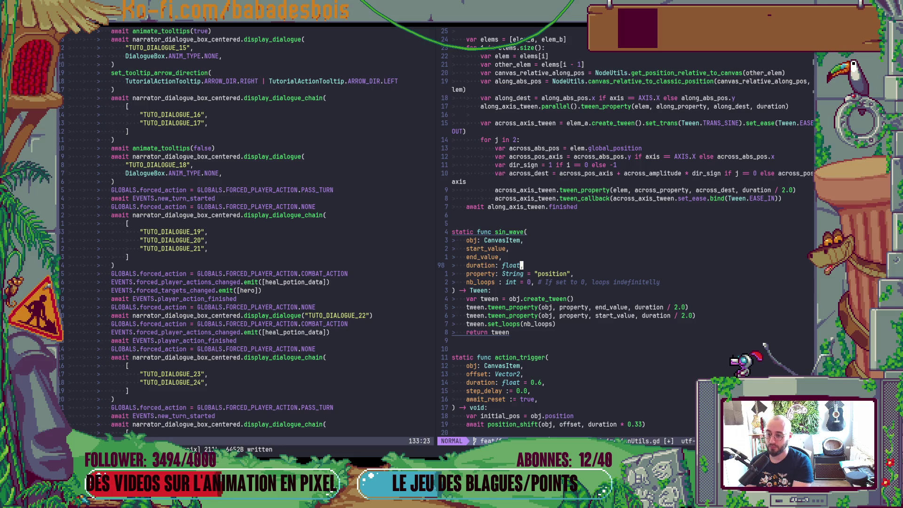
key("i")
key("Escape")
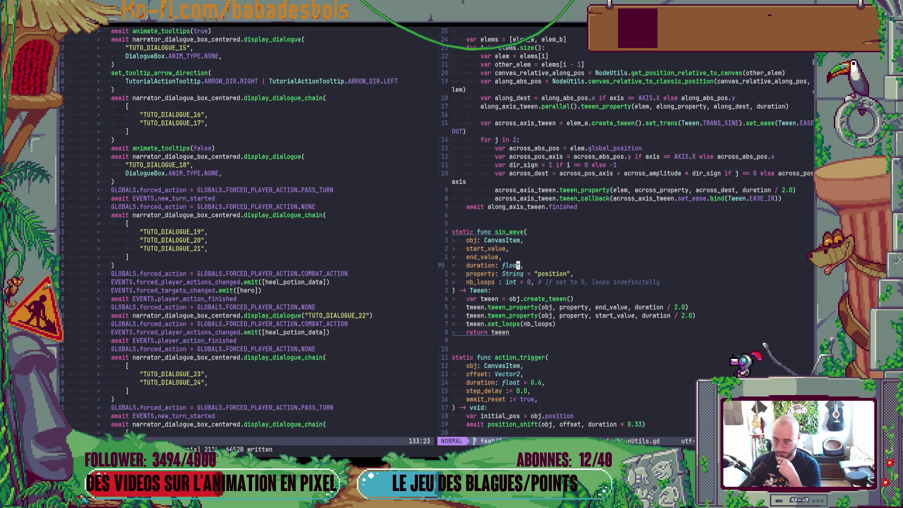
key("j")
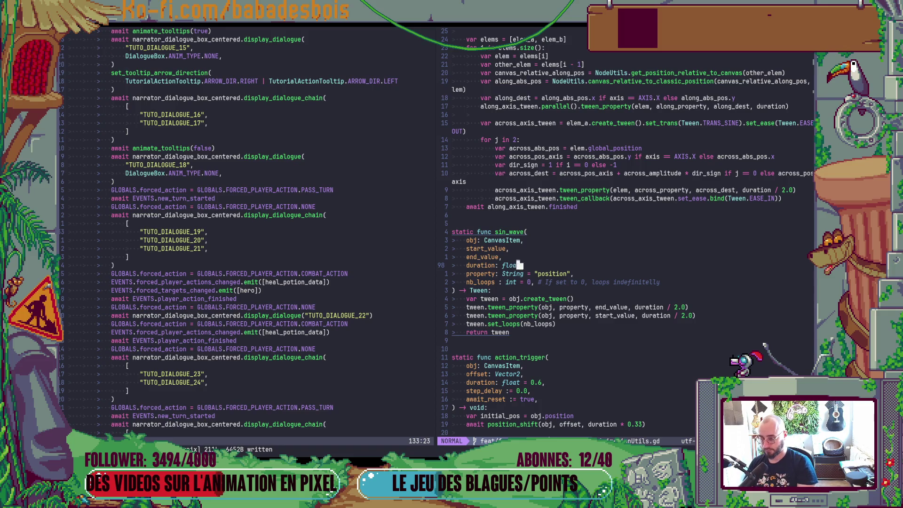
key("colon")
key("Escape")
key("alt+Tab")
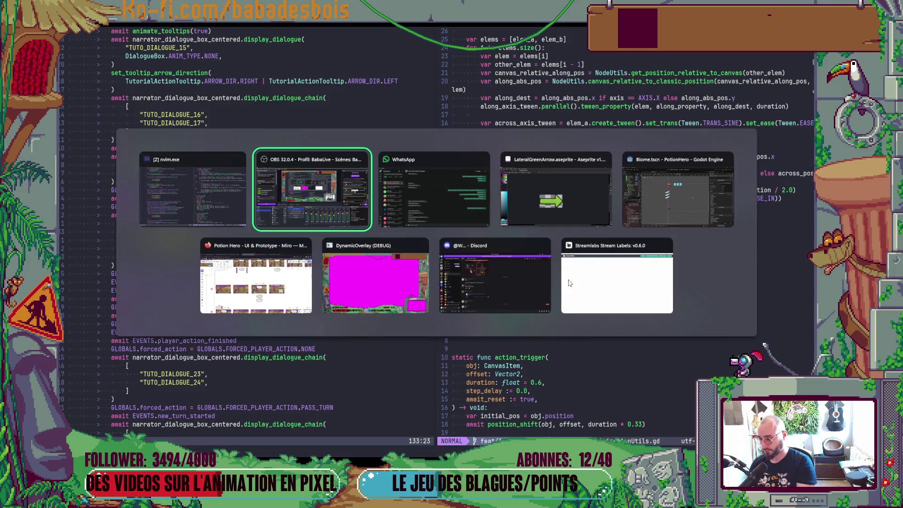
- In Godot's scene tree, add a TextureRect child under the Tutorial node
key("alt+Tab")
key("alt+Tab")
key("alt+Tab")
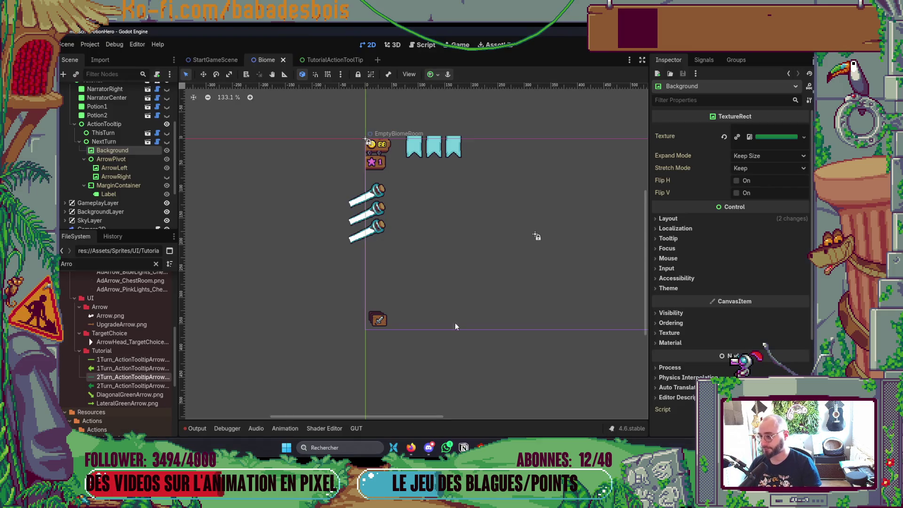
left_click(75, 123)
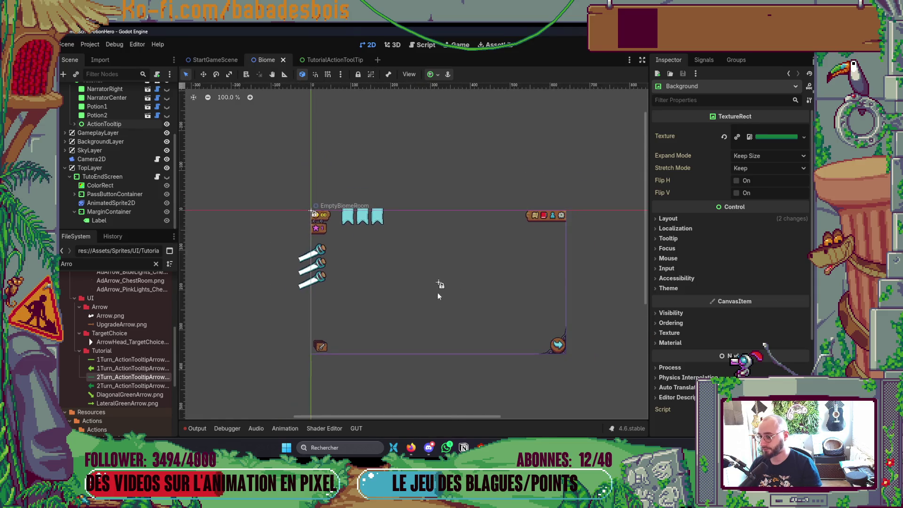
scroll(100, 131, "up", 3)
left_click(105, 133)
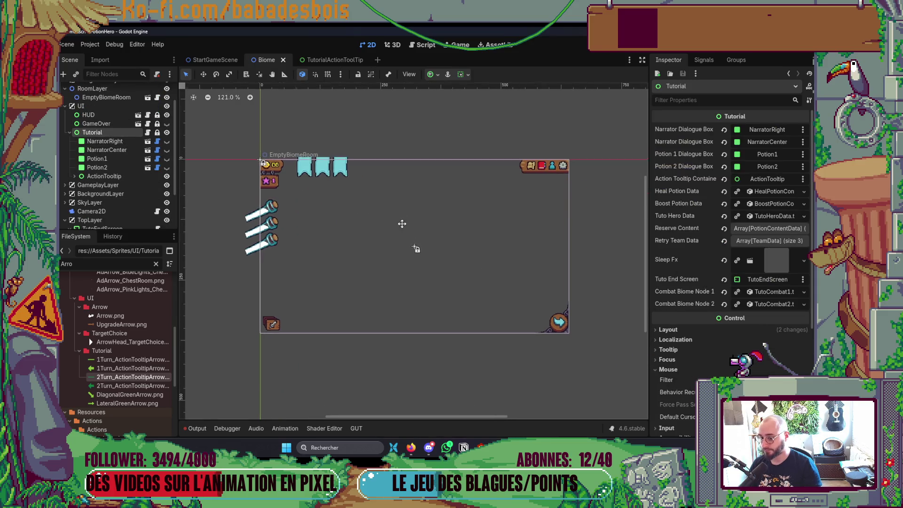
right_click(111, 132)
left_click(132, 152)
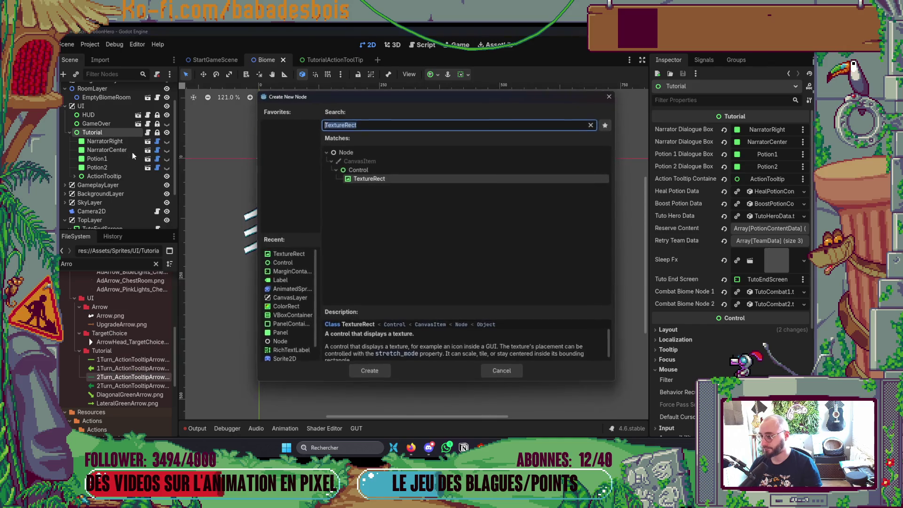
double_click(371, 179)
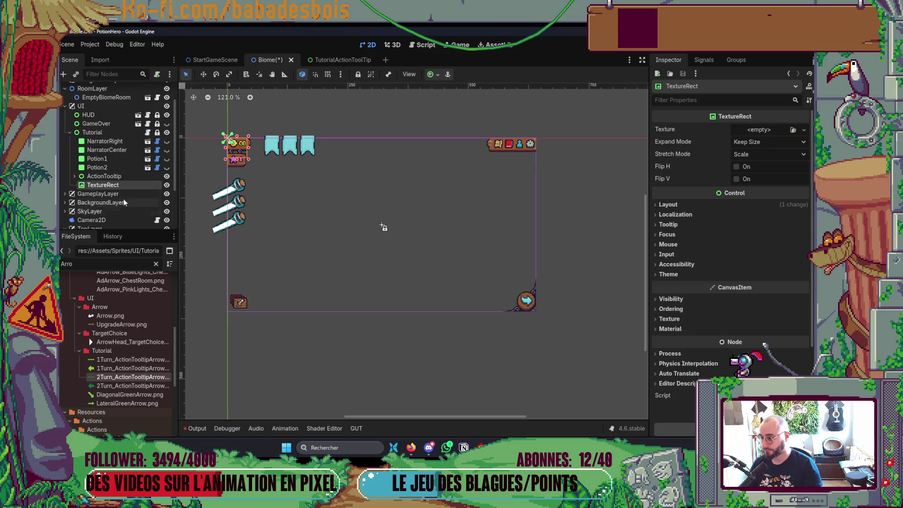
left_click(98, 135)
- Add a Control child to Tutorial and name it ArrowBottomRightButtonPivot
right_click(100, 135)
left_click(123, 153)
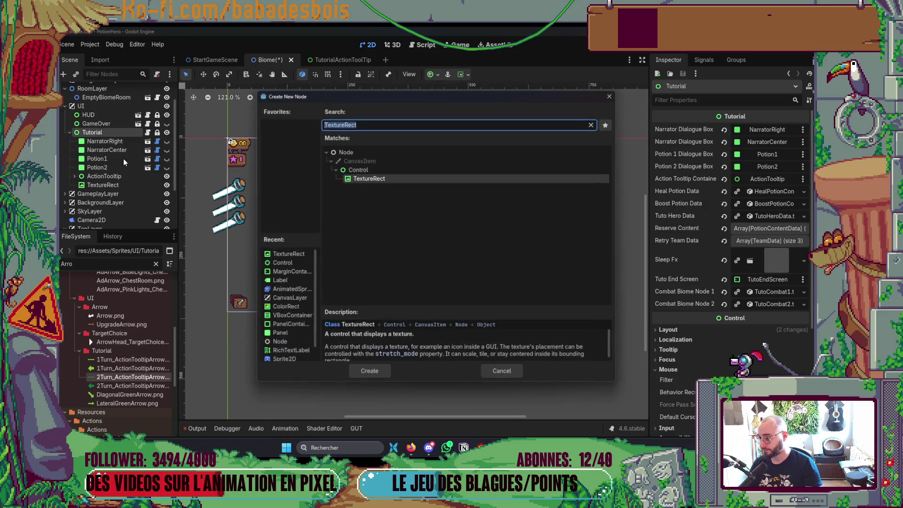
key("Escape")
right_click(103, 133)
left_click(134, 151)
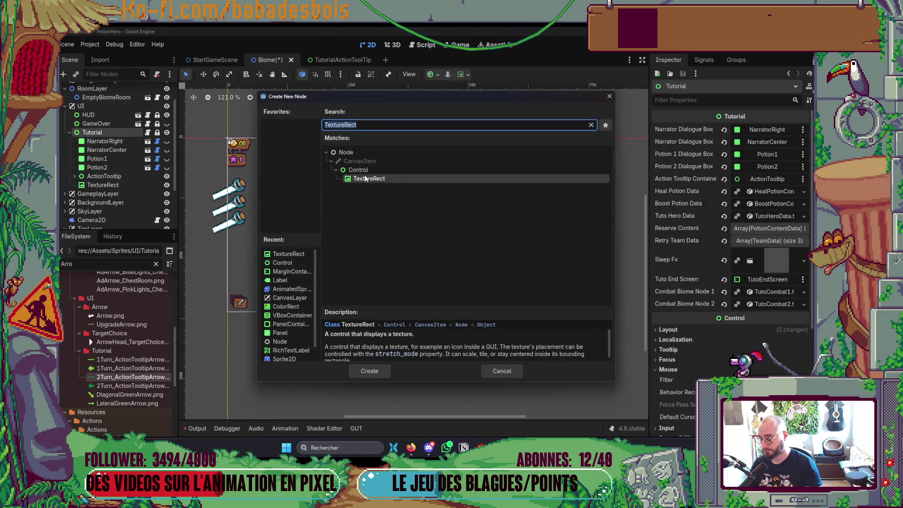
double_click(358, 170)
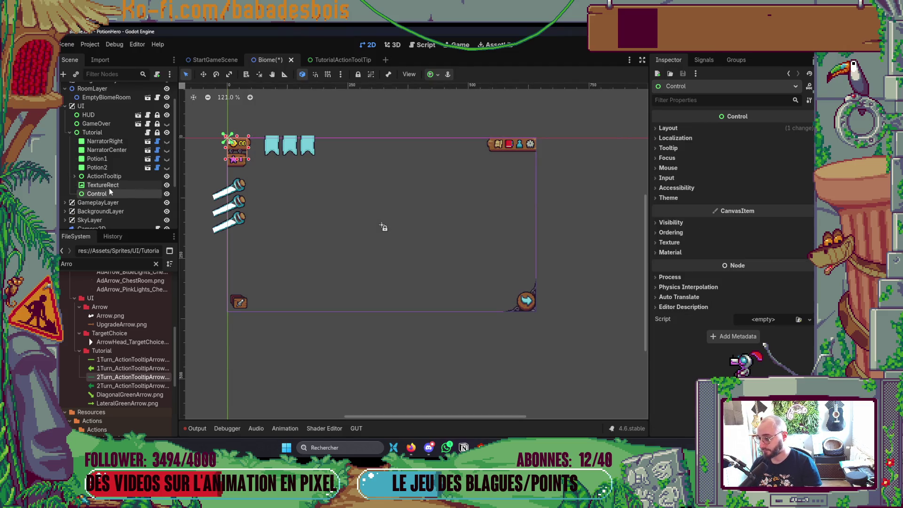
type("Arra")
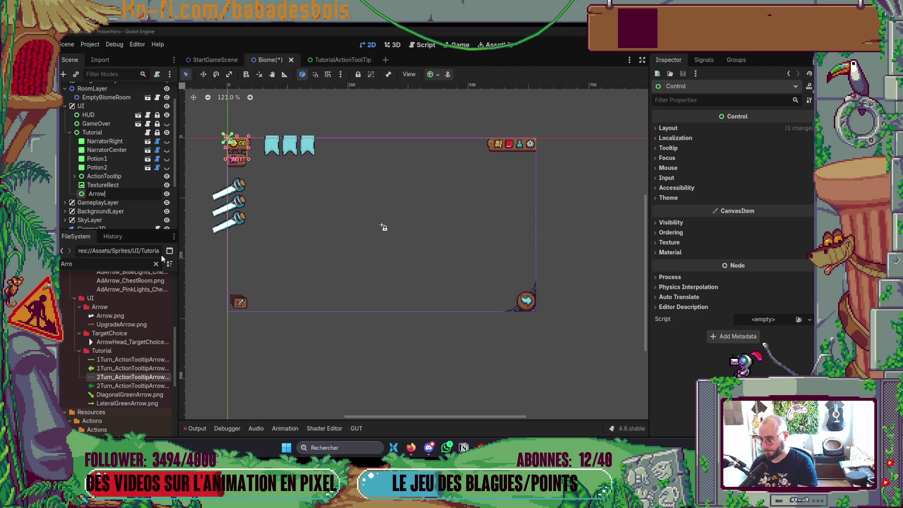
type("Bot")
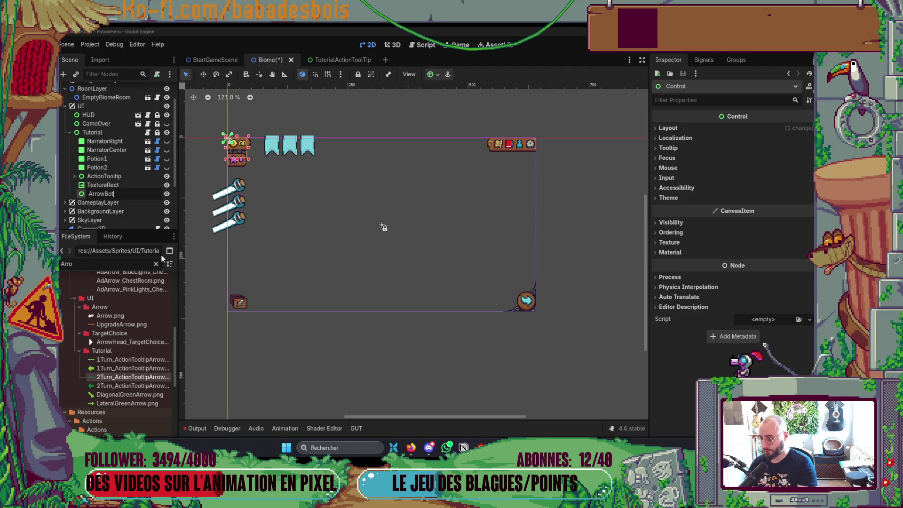
type("tomRightB")
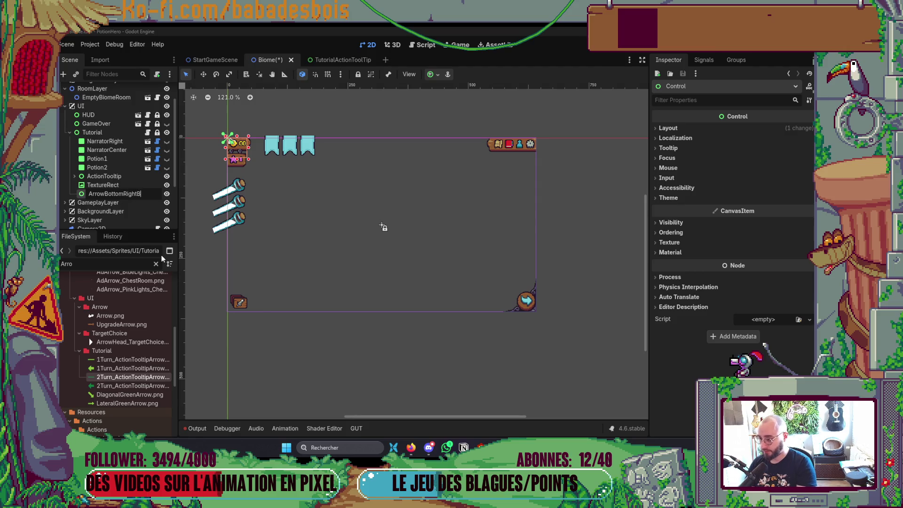
type("uttonP")
type("ivot")
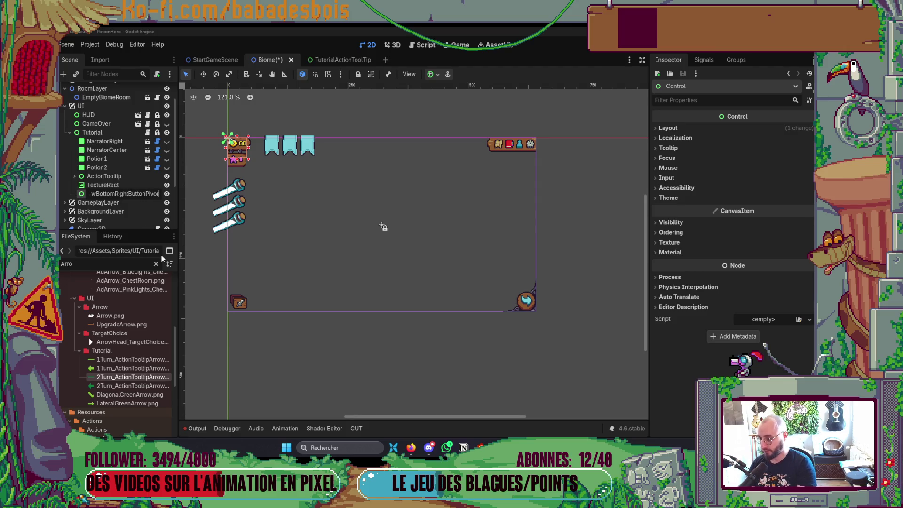
- Confirm the ArrowBottomRightButtonPivot name and reparent the TextureRect under it
key("Return")
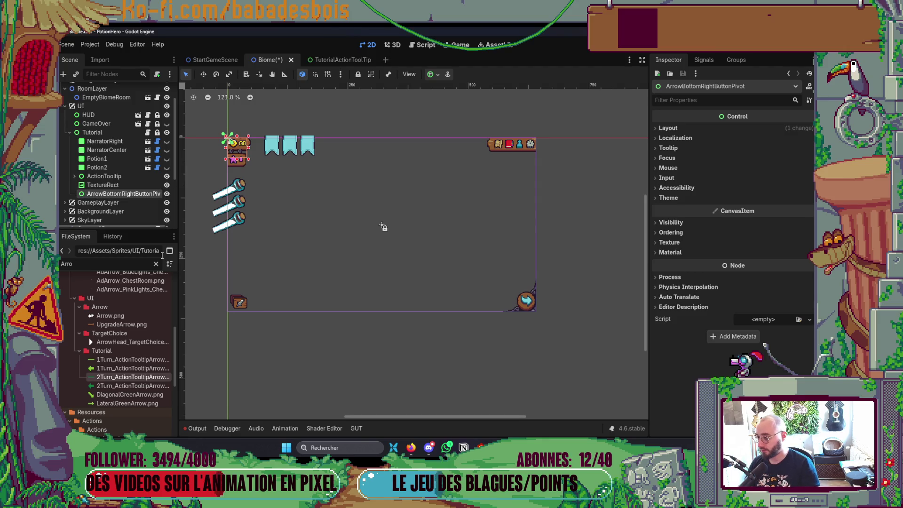
left_click_drag(102, 185, 124, 193)
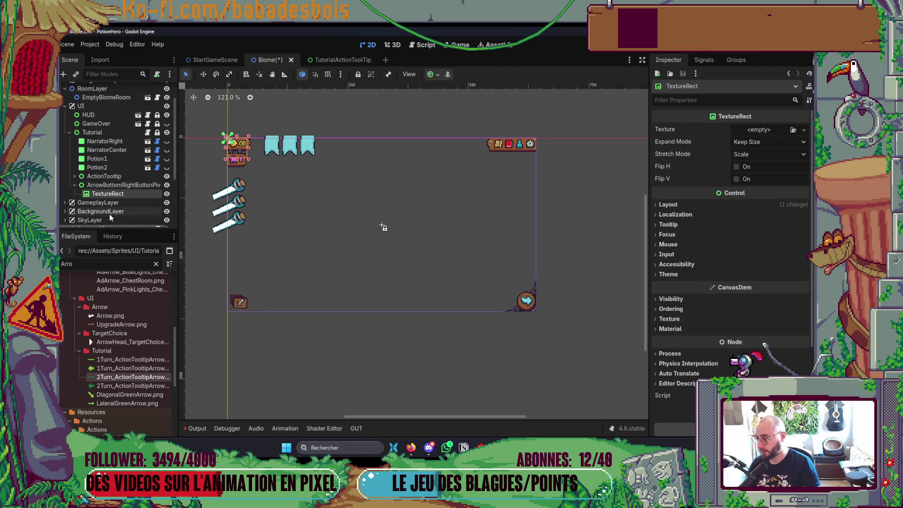
left_click(129, 395)
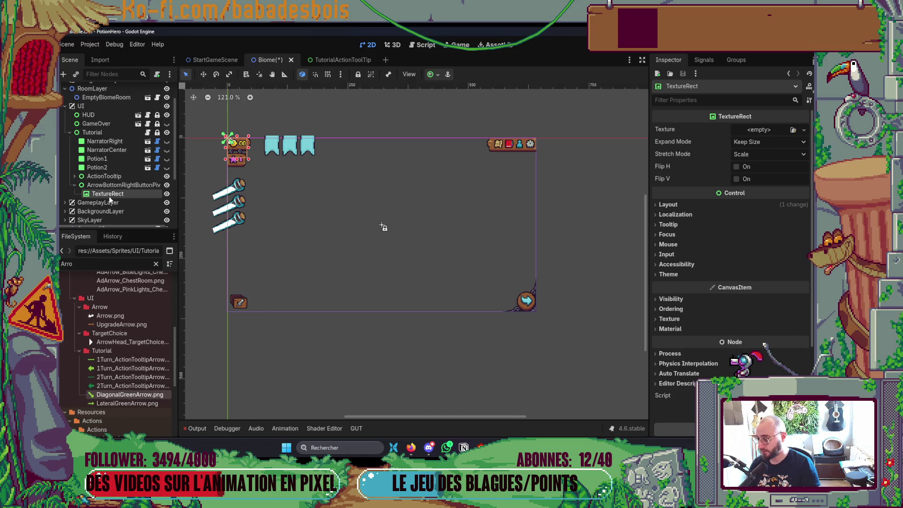
left_click_drag(121, 398, 590, 219)
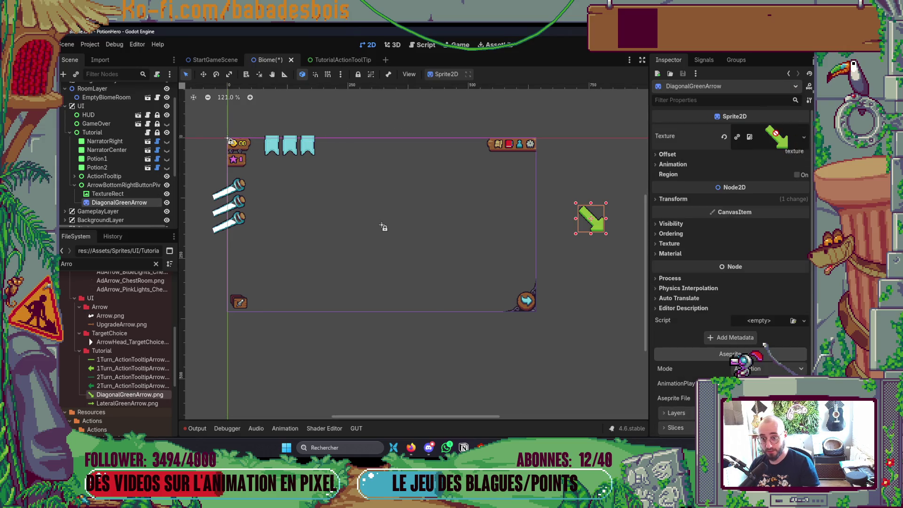
key("Delete")
key("Return")
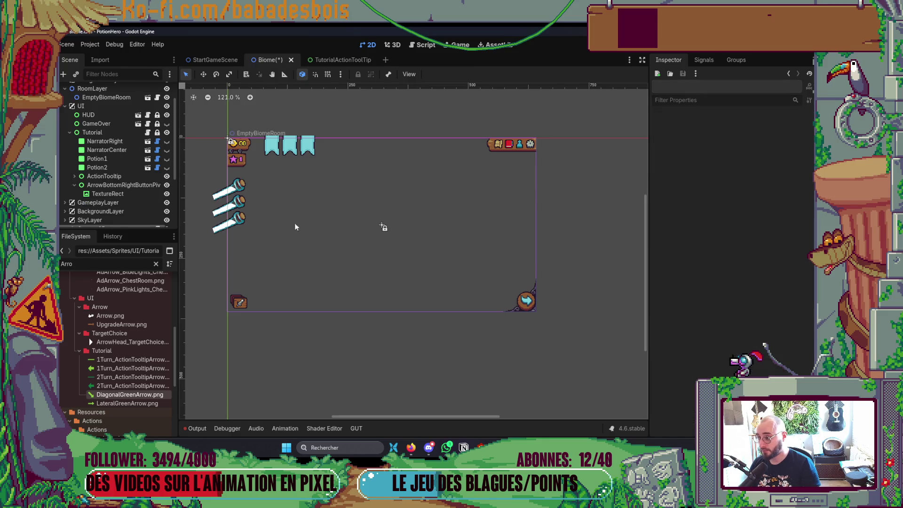
- Set the TextureRect's texture to DiagonalGreenArrow.png from the FileSystem
left_click(118, 193)
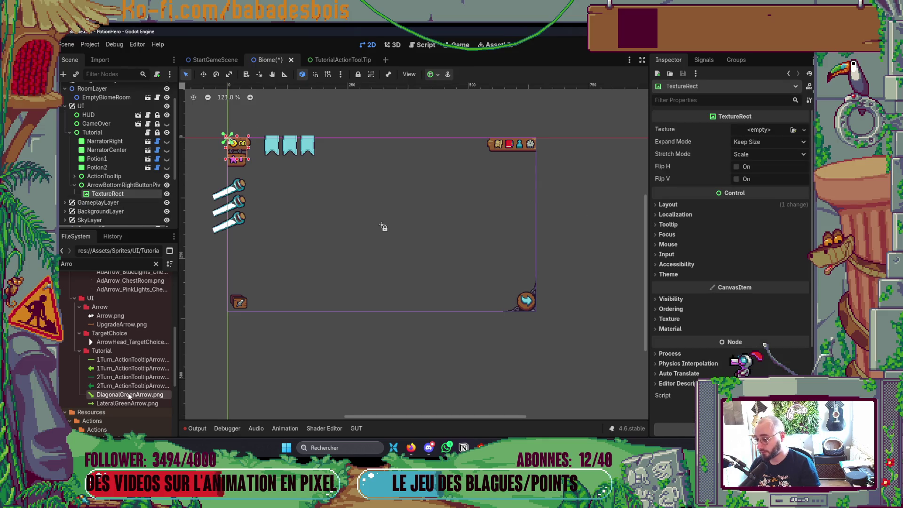
left_click_drag(130, 396, 802, 138)
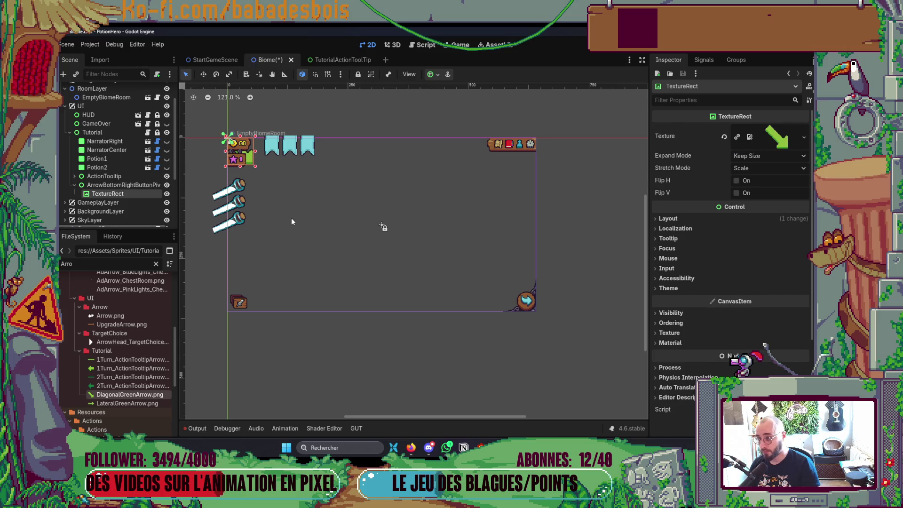
left_click(107, 185)
- Drag ArrowBottomRightButtonPivot onto the round button in the bottom-right corner and save
key("w")
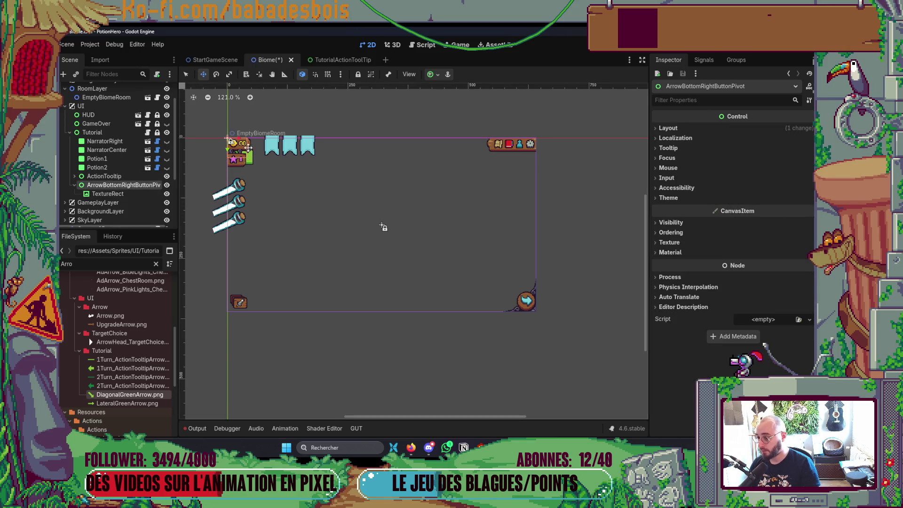
left_click_drag(260, 162, 515, 283)
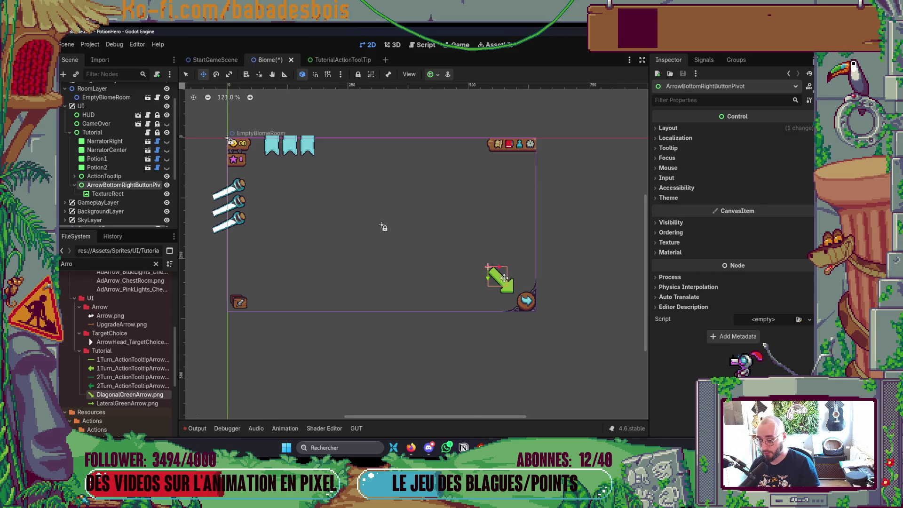
scroll(549, 288, "up", 1)
key("ctrl+s")
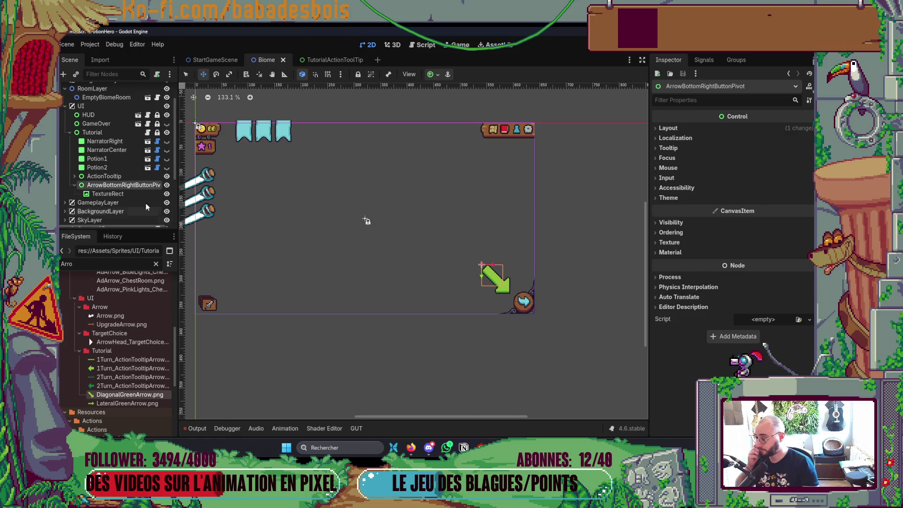
key("q")
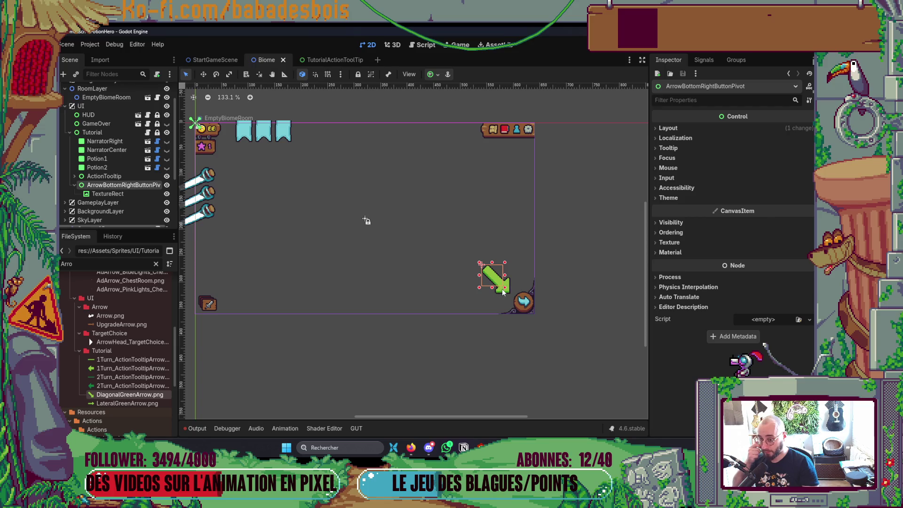
- Offset the arrow TextureRect up and left of its pivot and save the scene
left_click(494, 279)
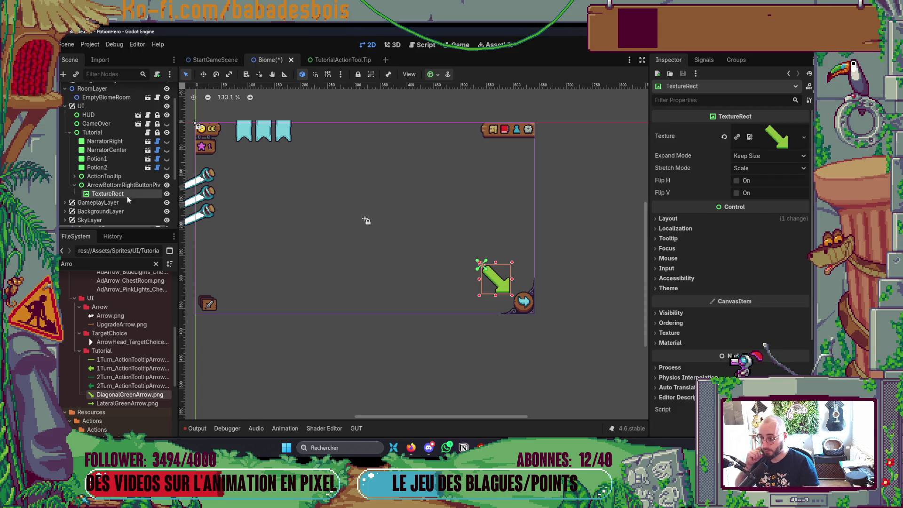
scroll(510, 283, "up", 3)
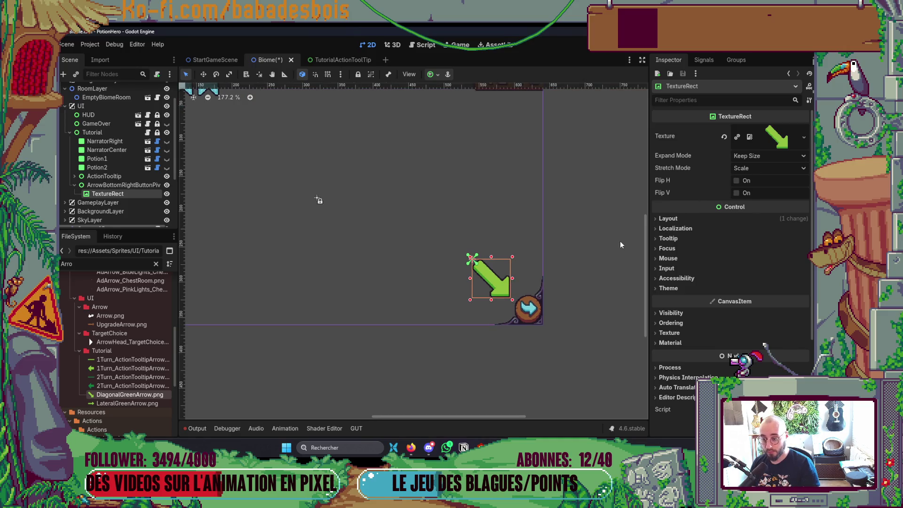
key("w")
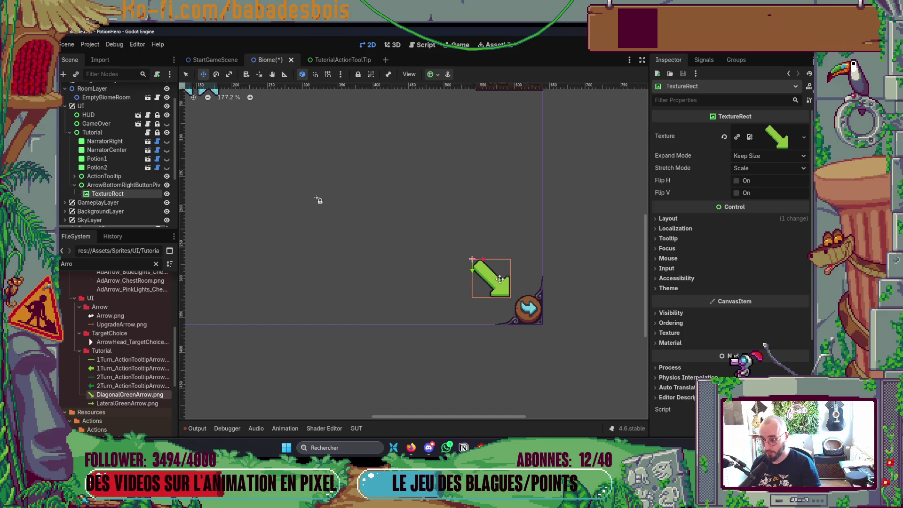
left_click_drag(497, 284, 475, 261)
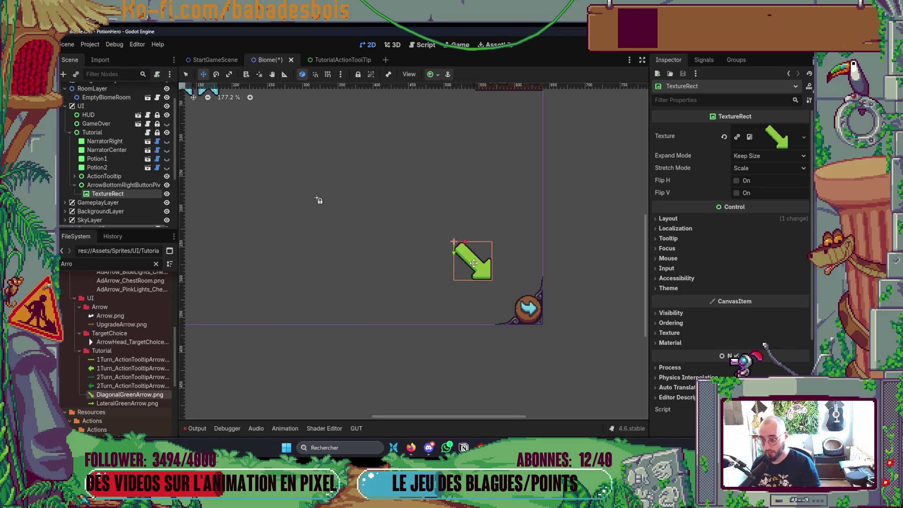
key("ctrl+s")
- Nudge the arrow pivot slightly closer to the bottom-right button
left_click(116, 185)
left_click(119, 195)
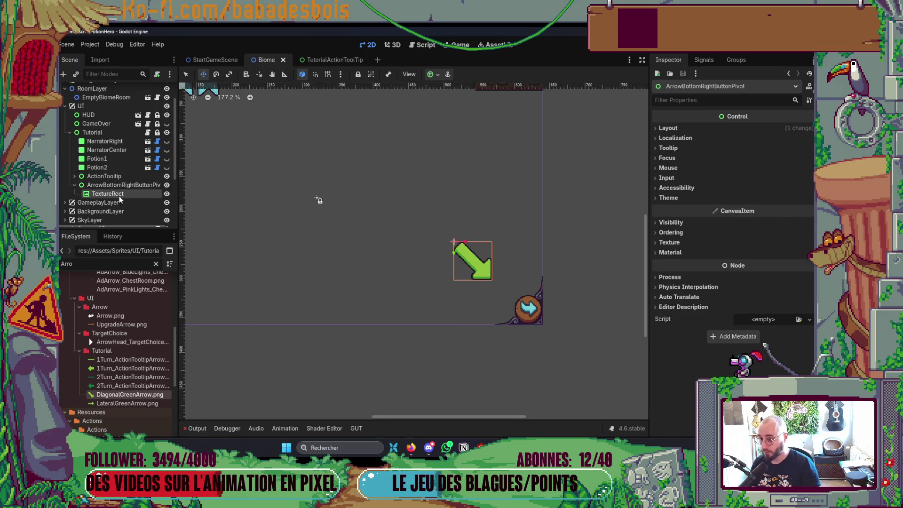
left_click(123, 186)
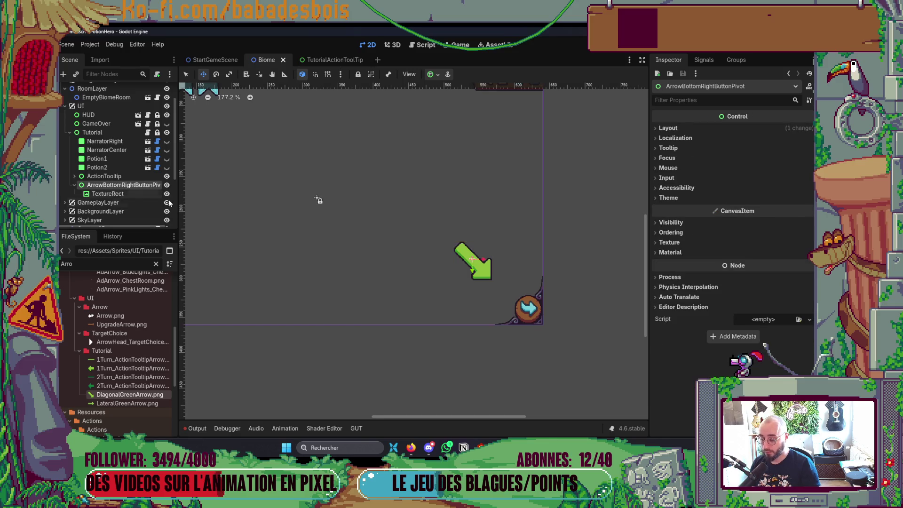
scroll(313, 198, "down", 1)
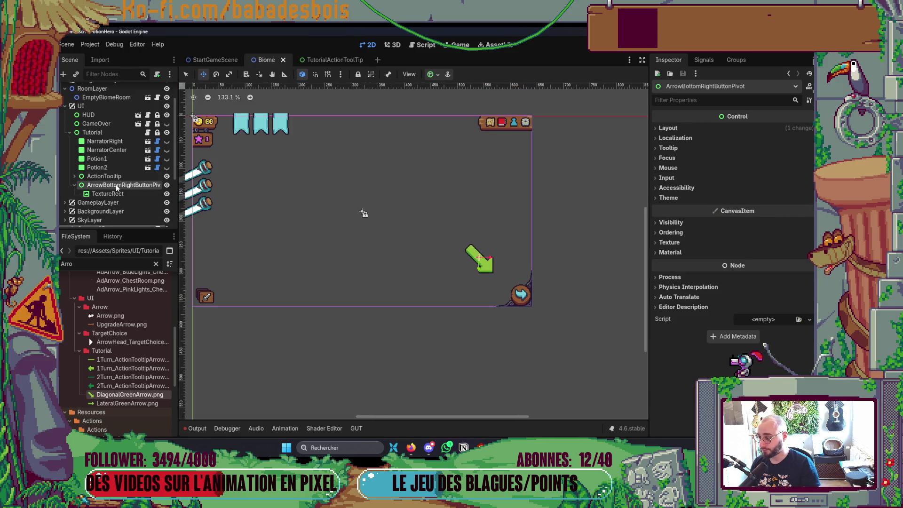
left_click_drag(495, 254, 499, 268)
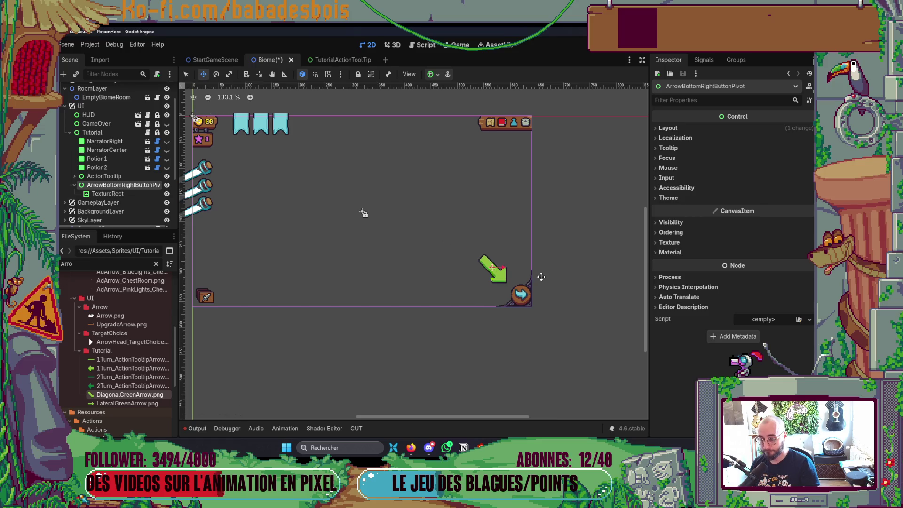
scroll(550, 280, "down", 1)
scroll(230, 207, "up", 2)
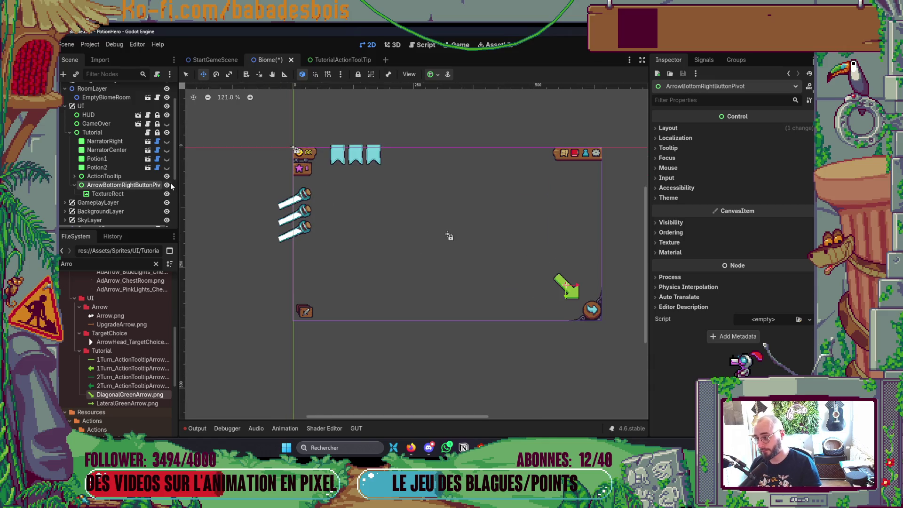
double_click(139, 184)
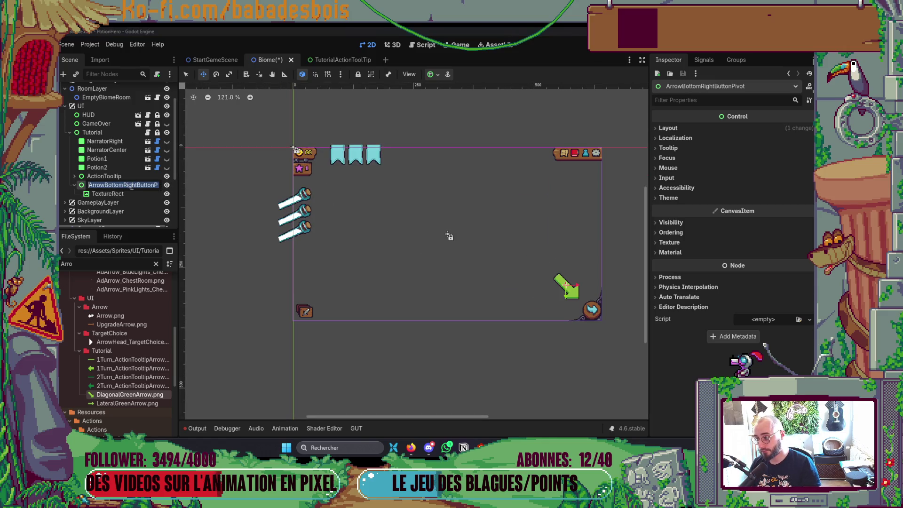
- Trim the pivot node's name down to ArrowBottomRight
key("shift+End")
key("Delete")
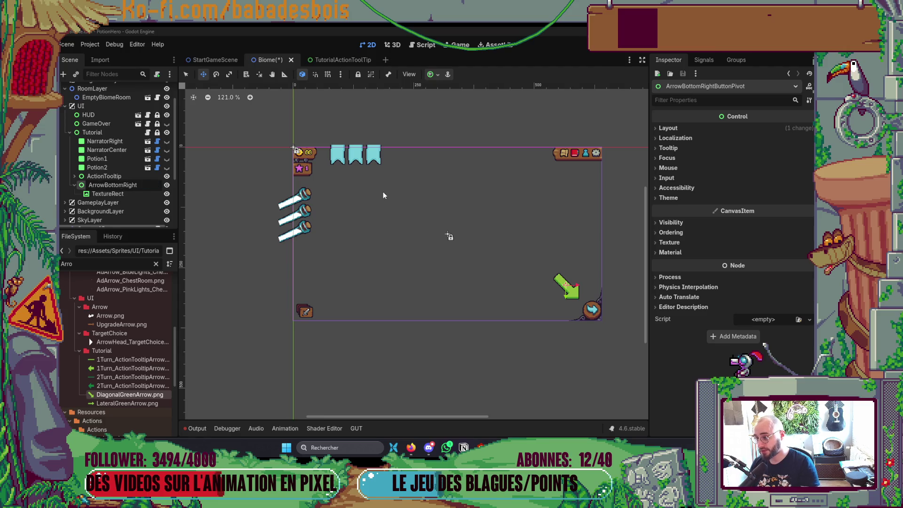
key("Return")
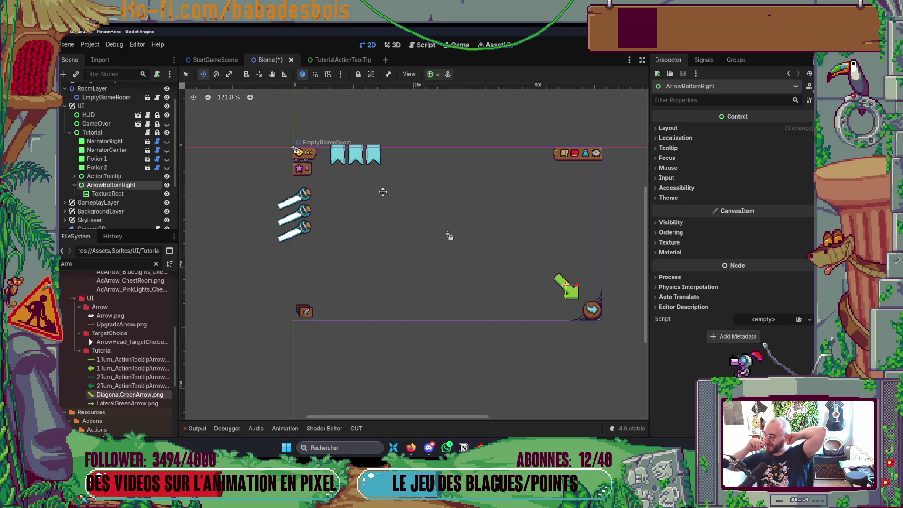
- Rename the TextureRect child to ArrowBottomRight as well
double_click(128, 193)
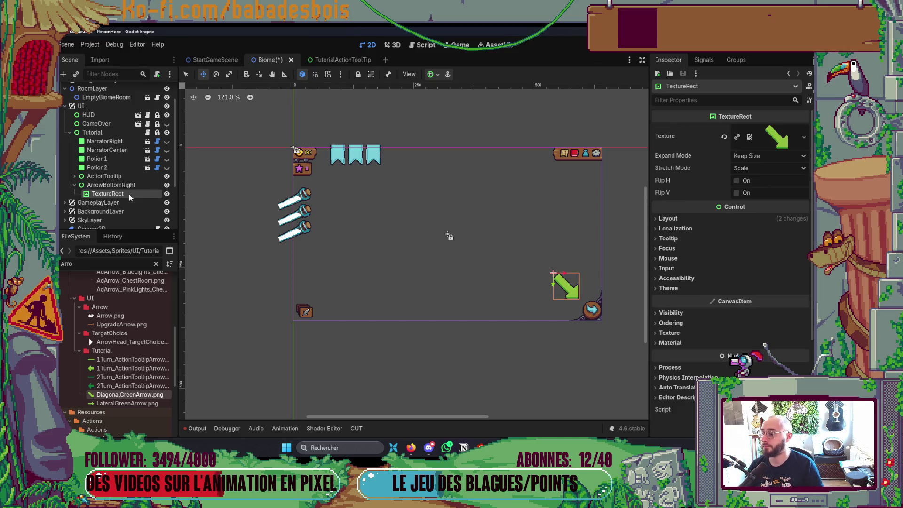
type("ArrowBott")
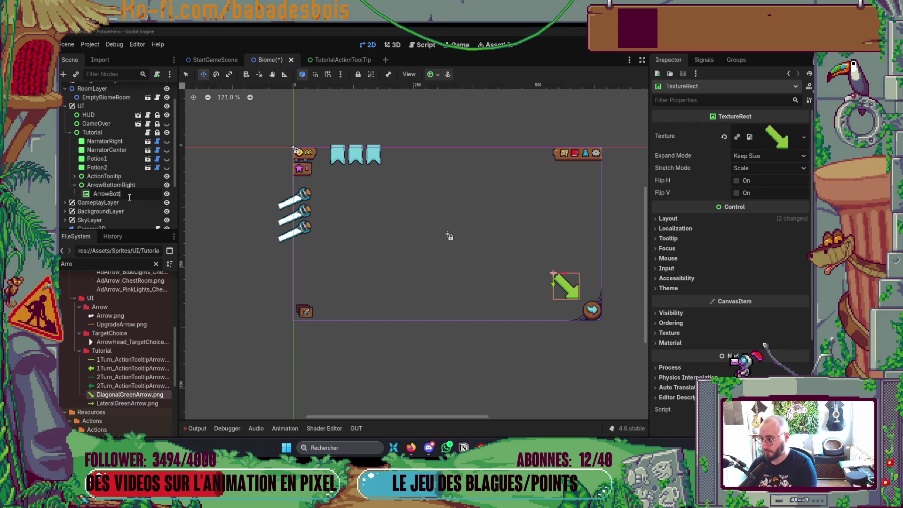
type("omRight")
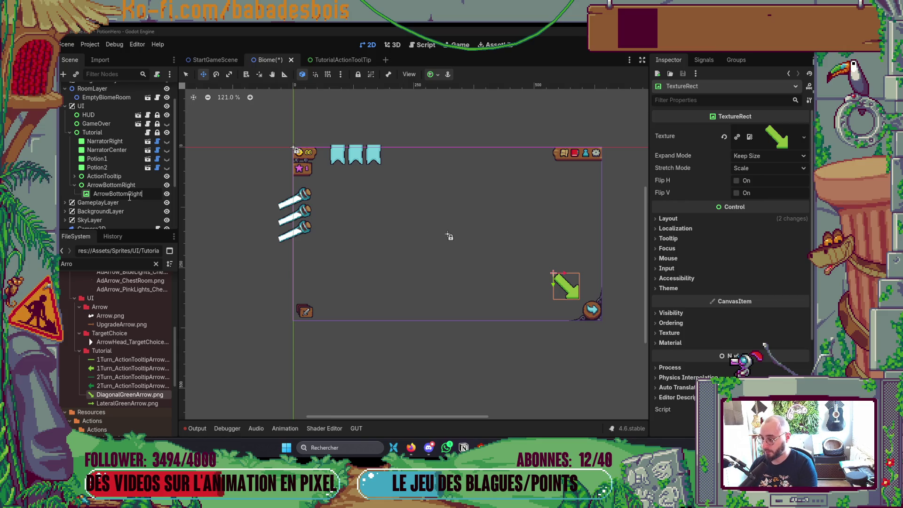
key("Return")
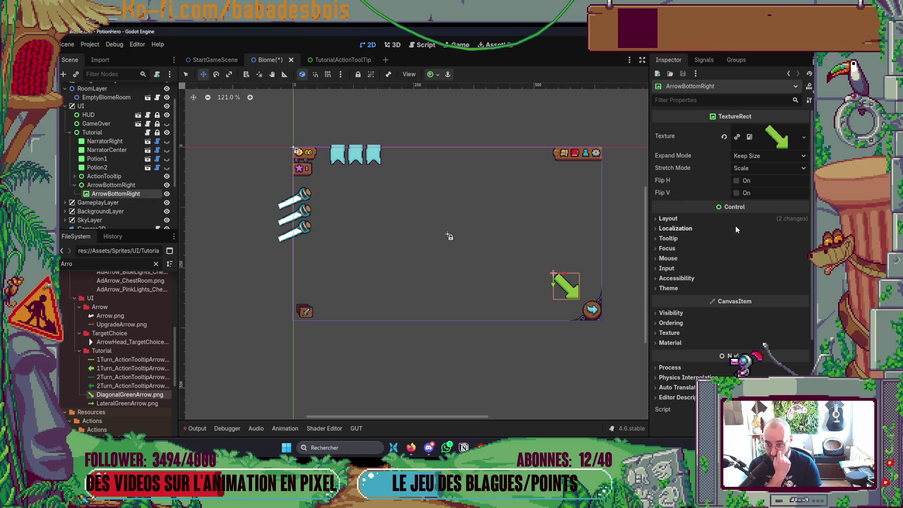
left_click(723, 220)
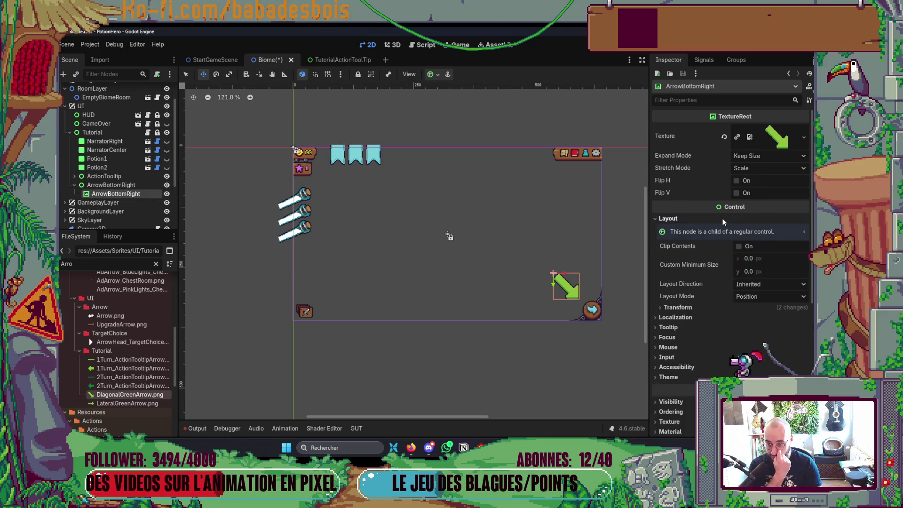
- Reset the arrow TextureRect's position to zero
left_click(749, 308)
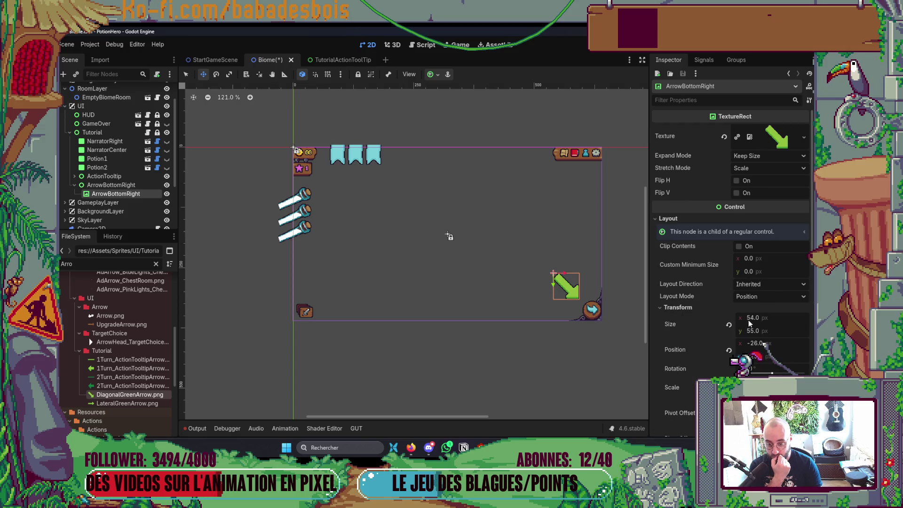
left_click(729, 351)
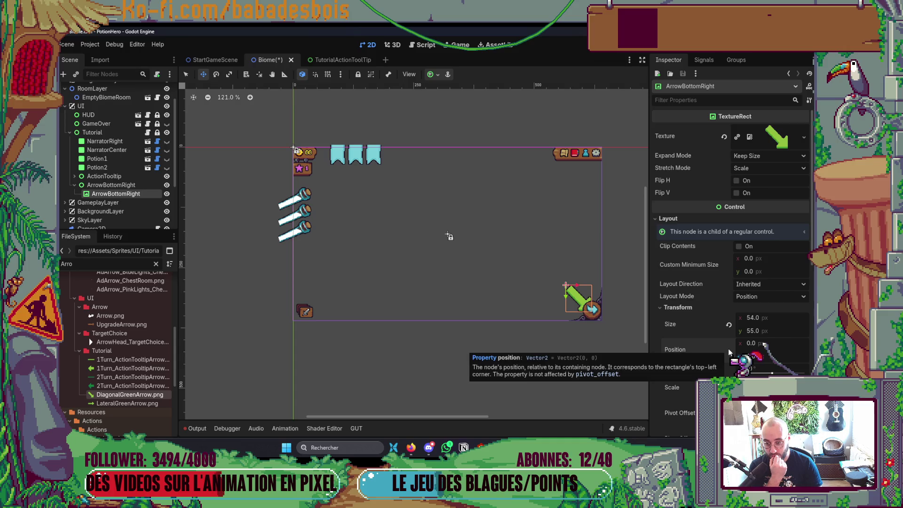
scroll(579, 299, "up", 4)
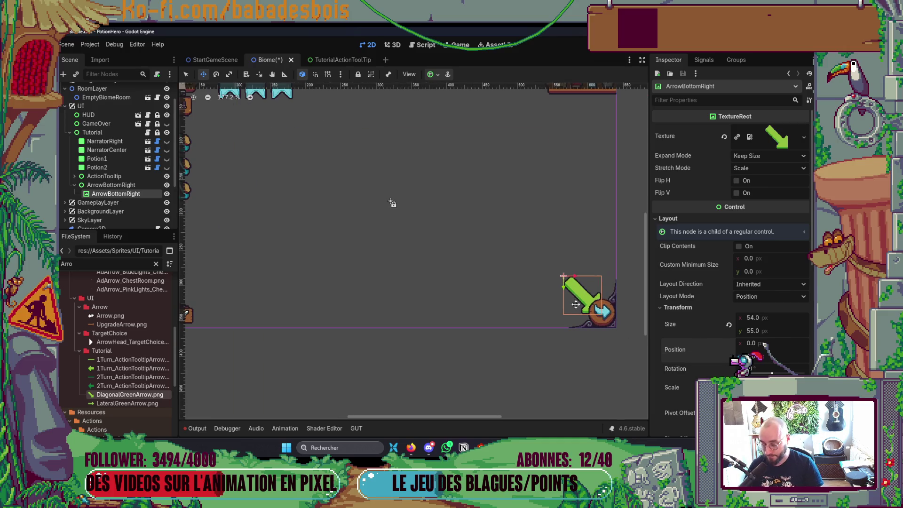
left_click_drag(582, 298, 562, 278)
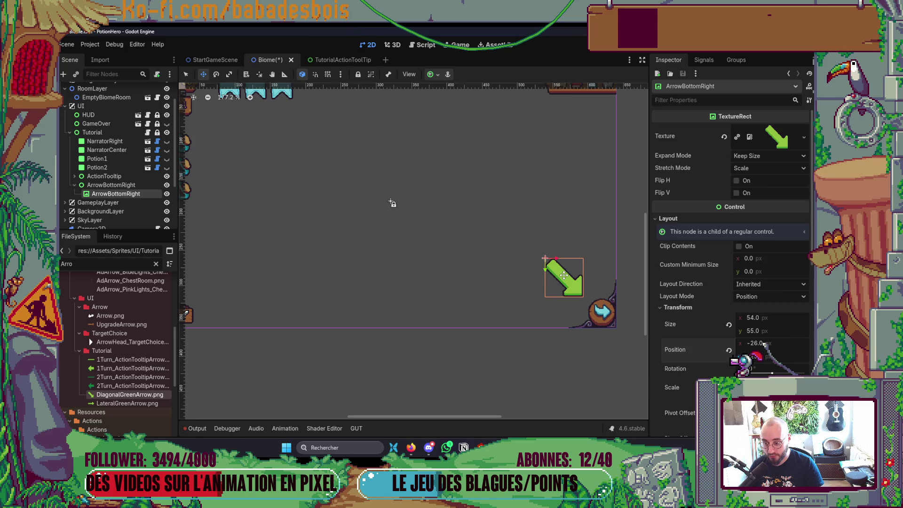
left_click(186, 74)
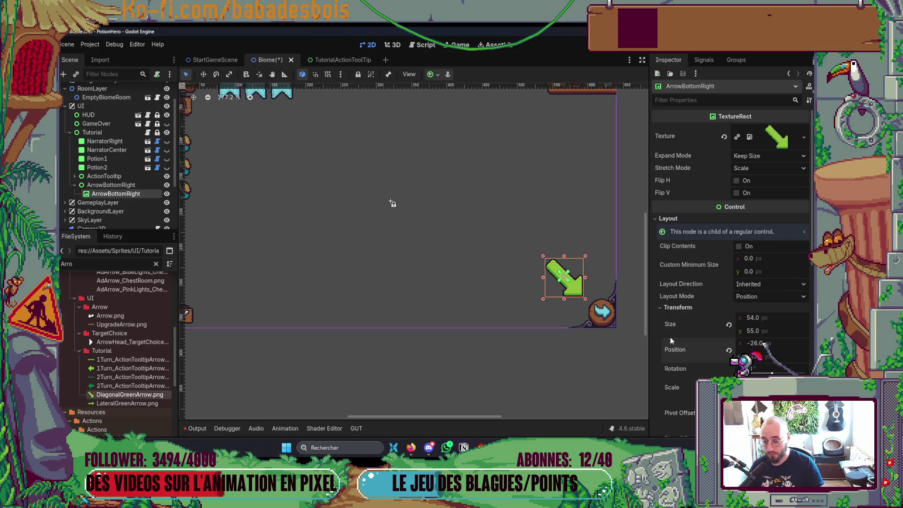
scroll(769, 362, "down", 3)
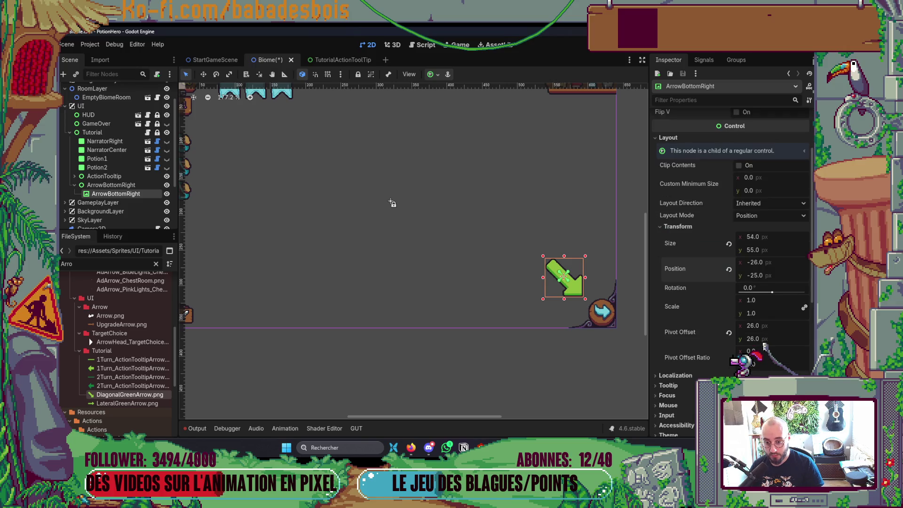
left_click(729, 269)
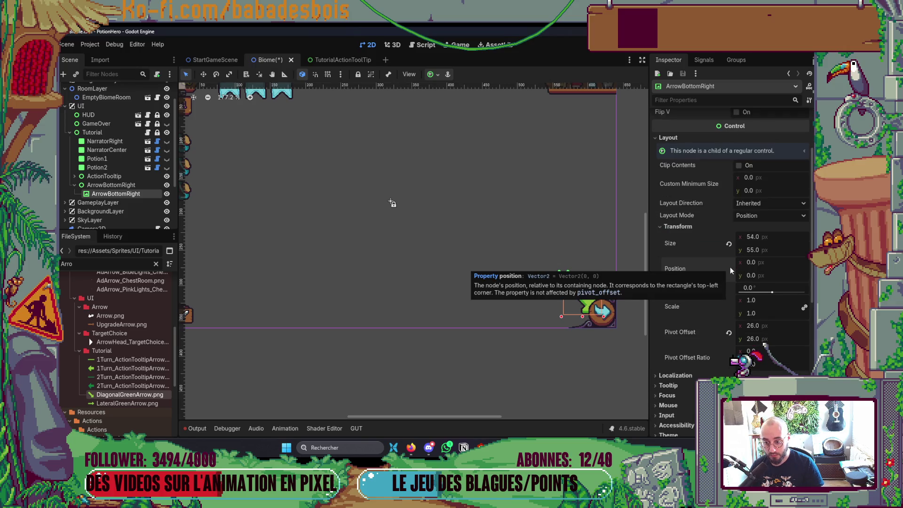
left_click(101, 186)
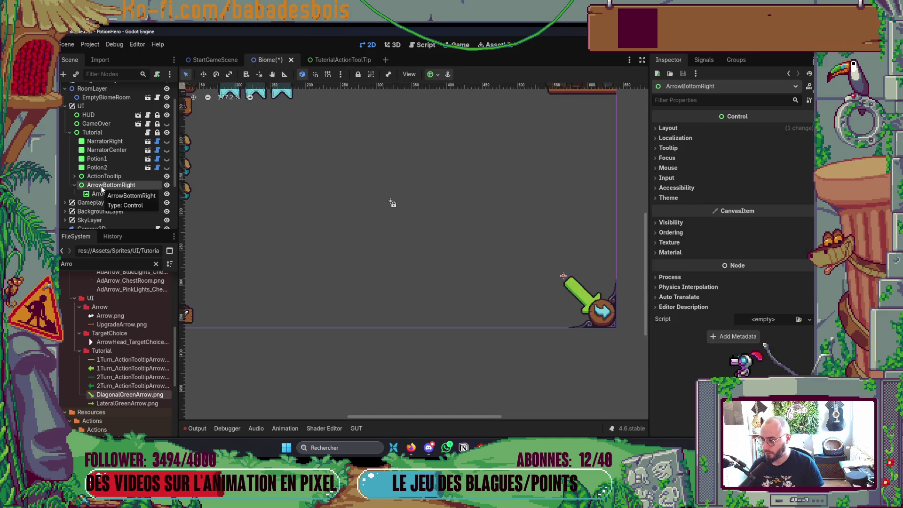
left_click(112, 195)
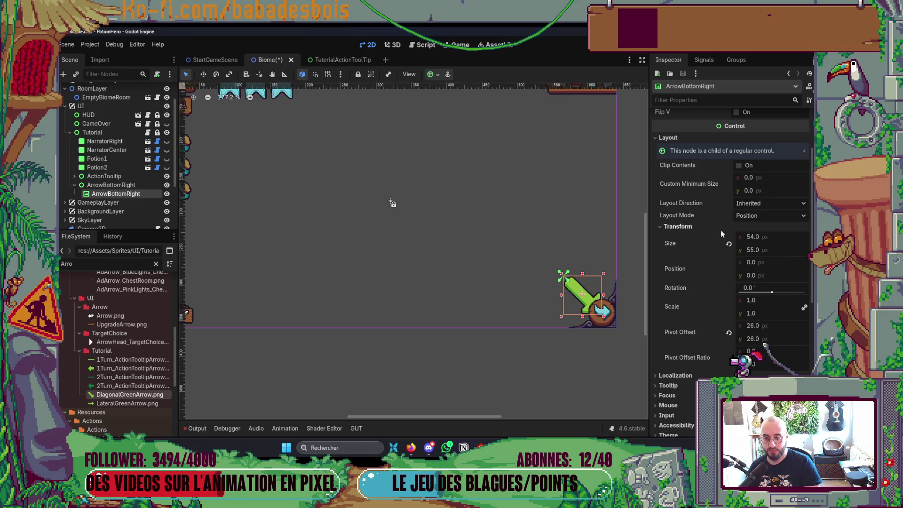
- Set the arrow's Layout Mode to Anchors with the Center anchor preset
left_click(760, 215)
left_click(759, 213)
left_click(762, 203)
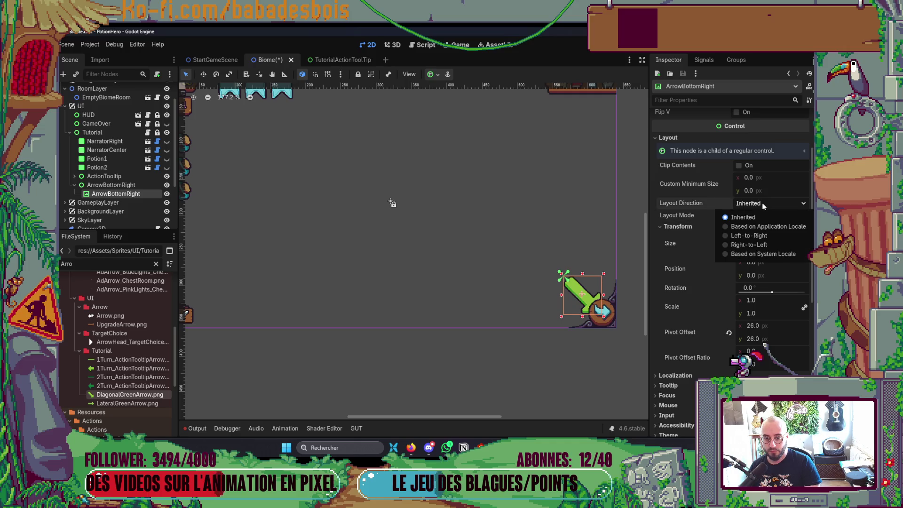
left_click(762, 202)
left_click(436, 76)
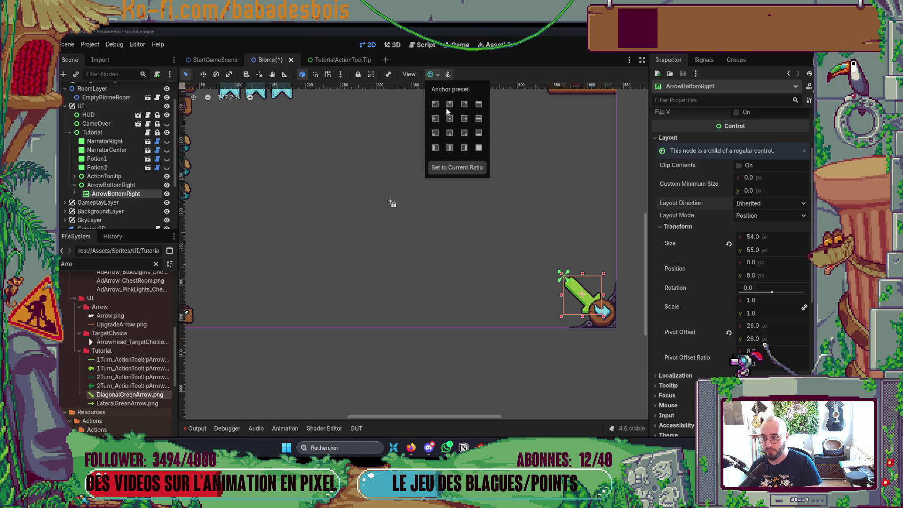
left_click(450, 118)
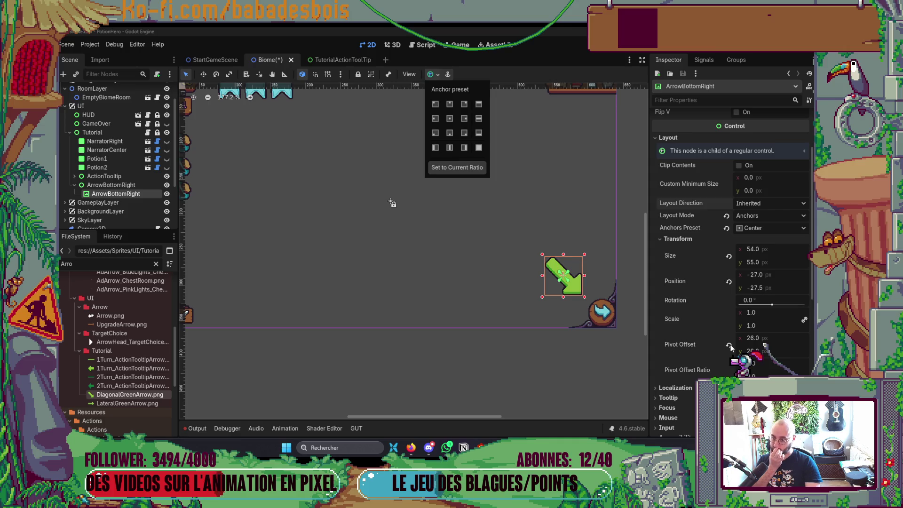
left_click(752, 338)
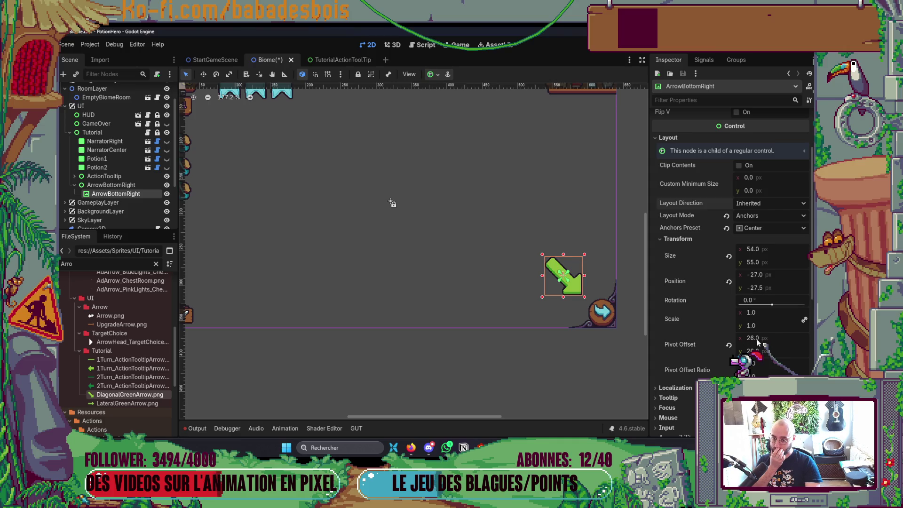
- Revert the arrow's Pivot Offset to 0 and save the scene
left_click(729, 346)
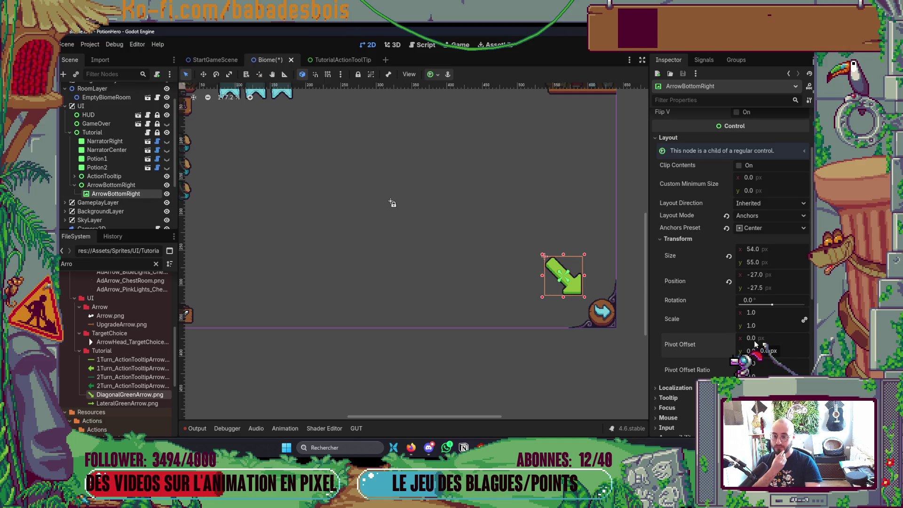
key("ctrl+z")
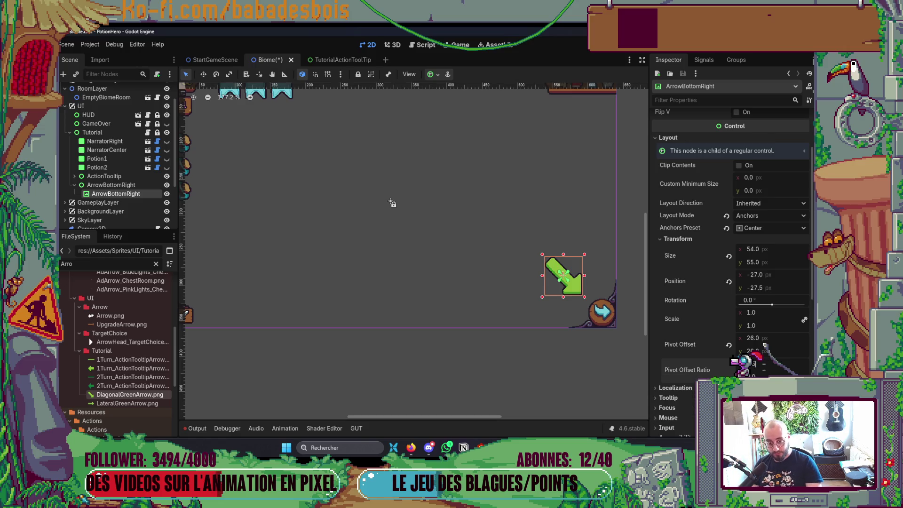
left_click(764, 368)
key("ctrl+s")
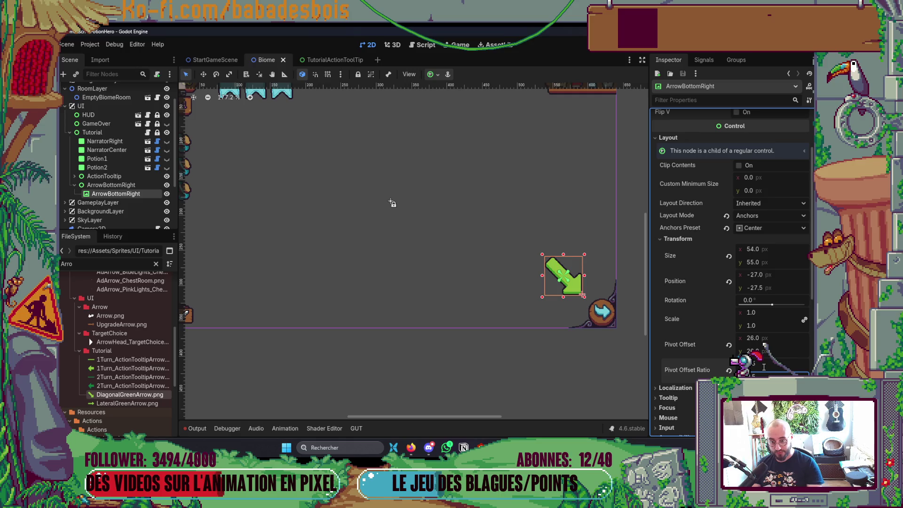
left_click(730, 345)
key("ctrl+s")
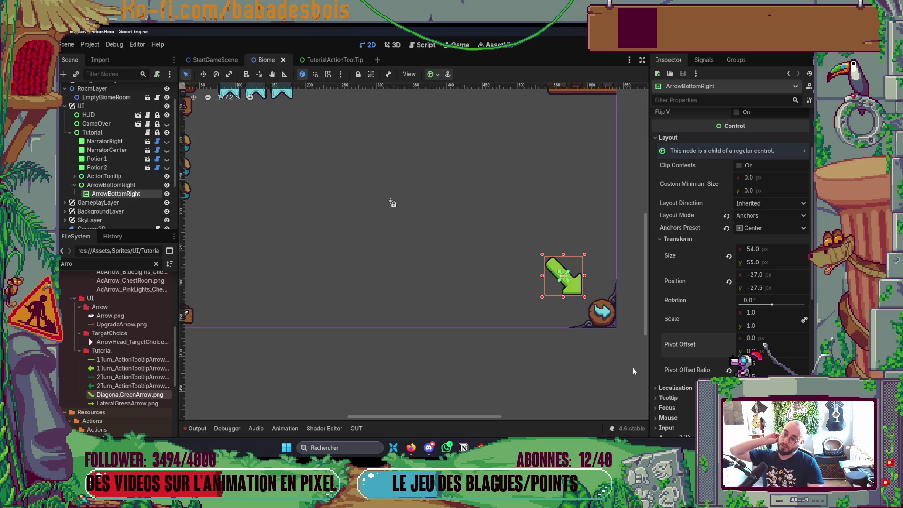
scroll(586, 320, "right", 2)
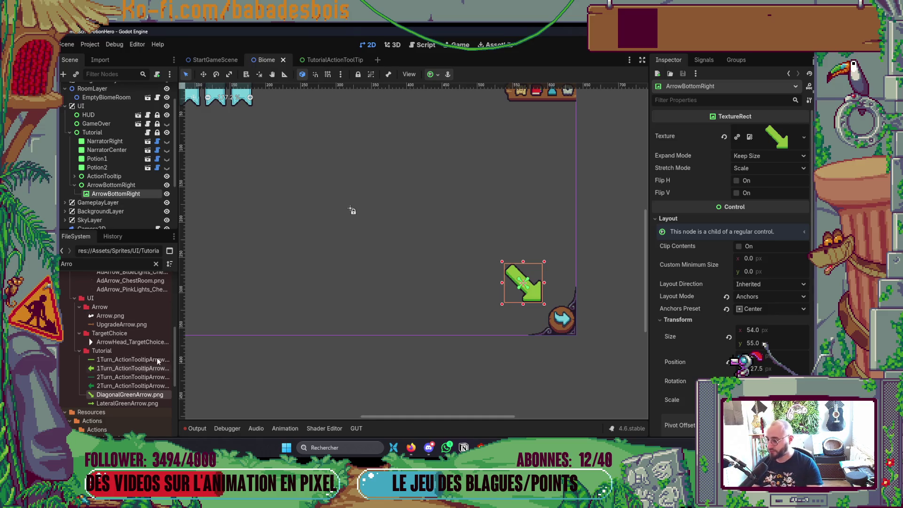
right_click(110, 195)
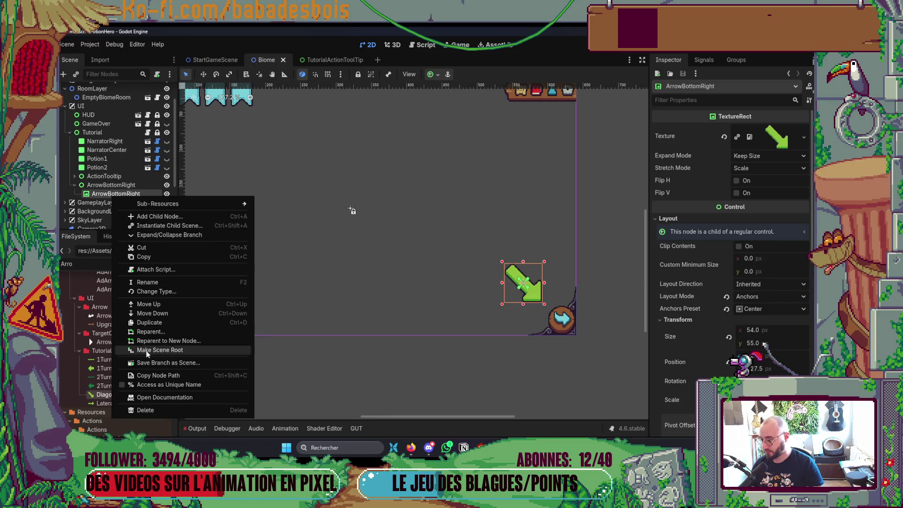
- Change ArrowBottomRight from TextureRect to a centered Sprite2D at 0, 0 and save
key("Escape")
type("S")
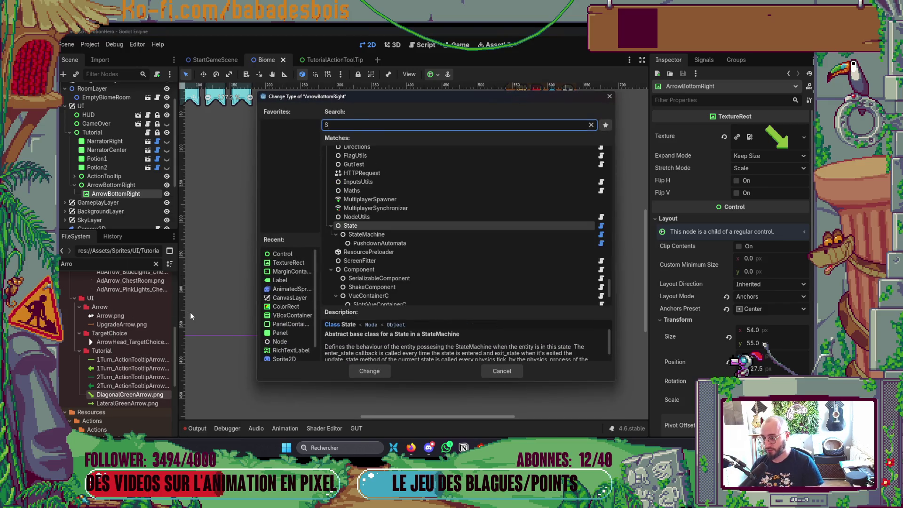
type("prite")
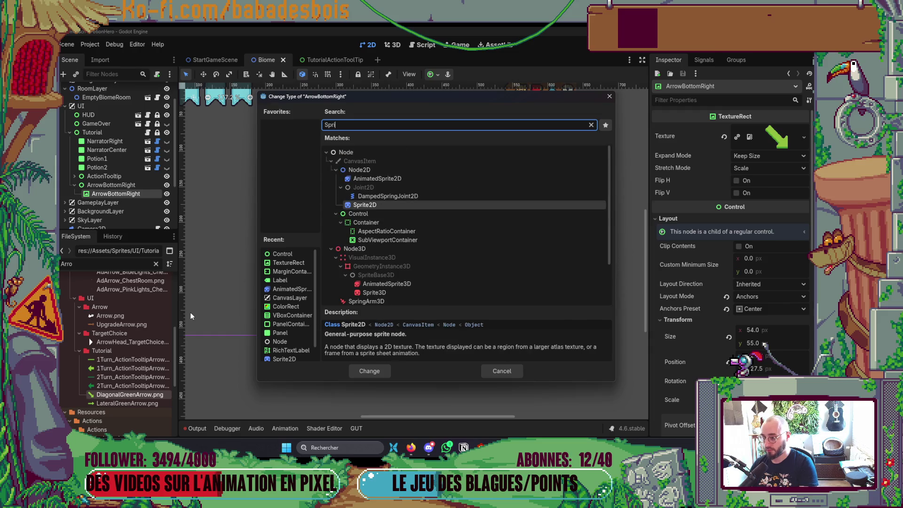
key("Return")
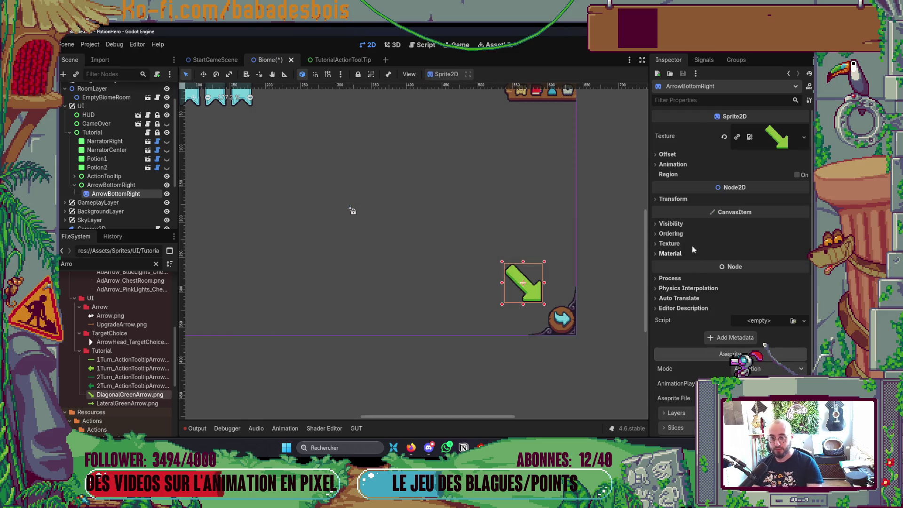
left_click(683, 158)
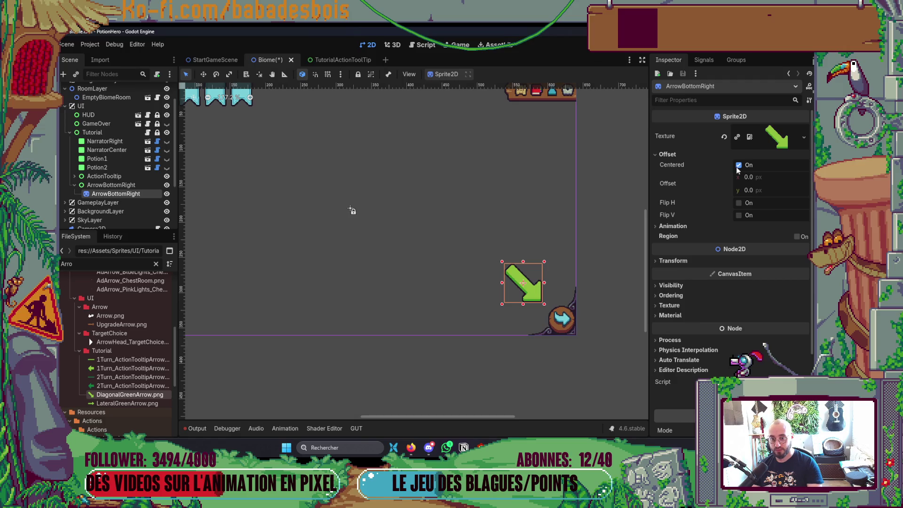
scroll(524, 290, "up", 3)
key("ctrl+s")
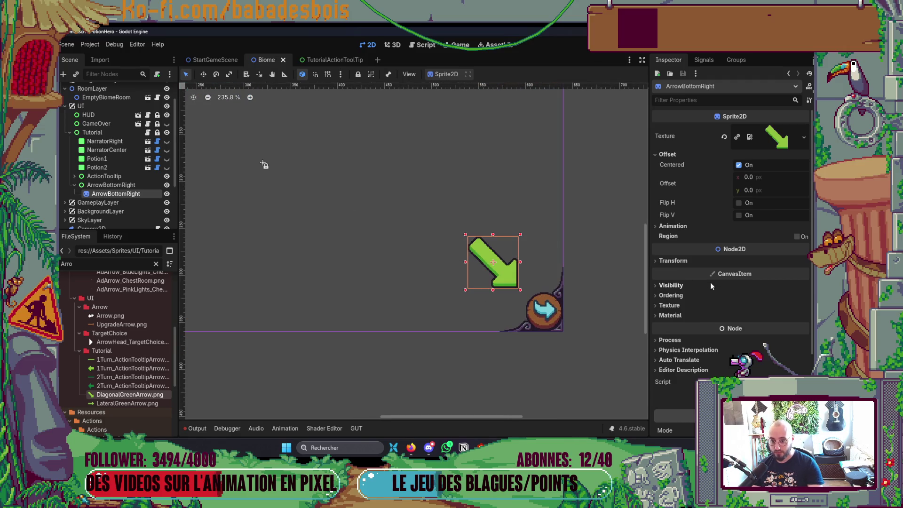
left_click(686, 262)
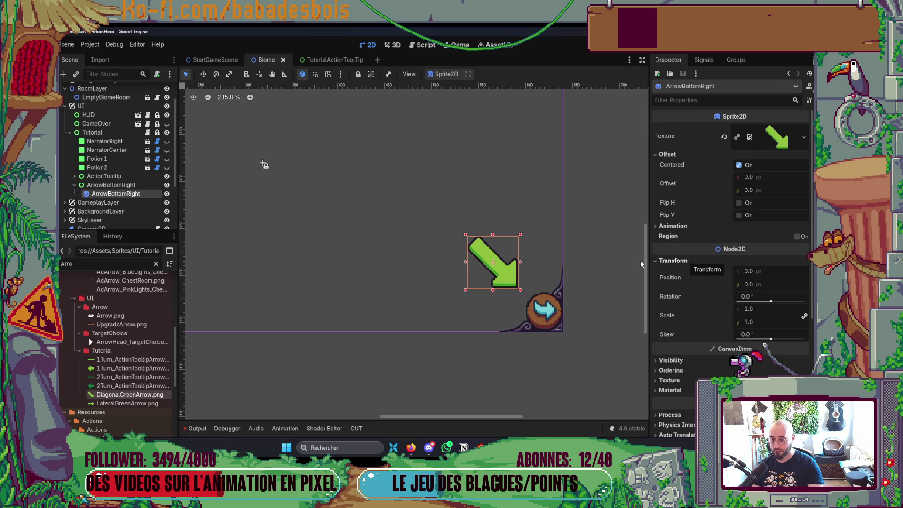
left_click(113, 185)
scroll(274, 205, "down", 3)
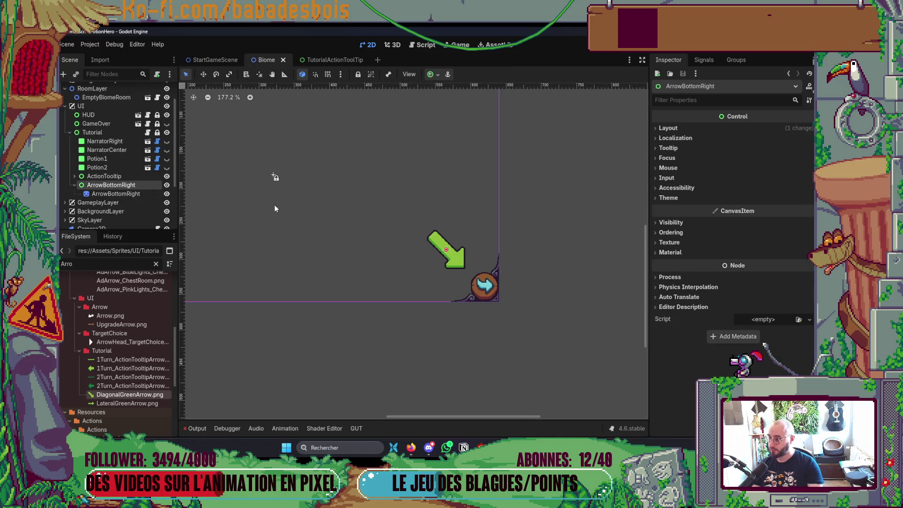
- Rename the parent Control from ArrowBottomRight to ArrowBottomRightPivot
scroll(316, 287, "down", 3)
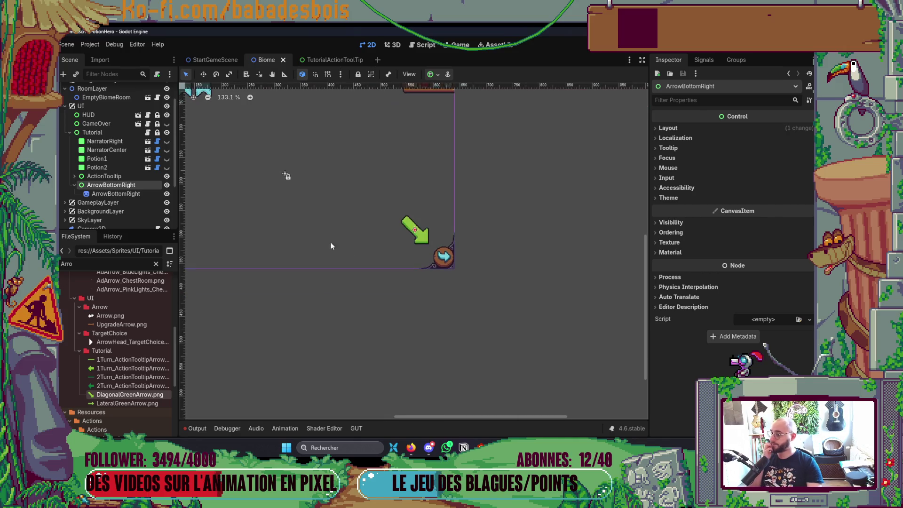
scroll(331, 241, "up", 1)
left_click(168, 185)
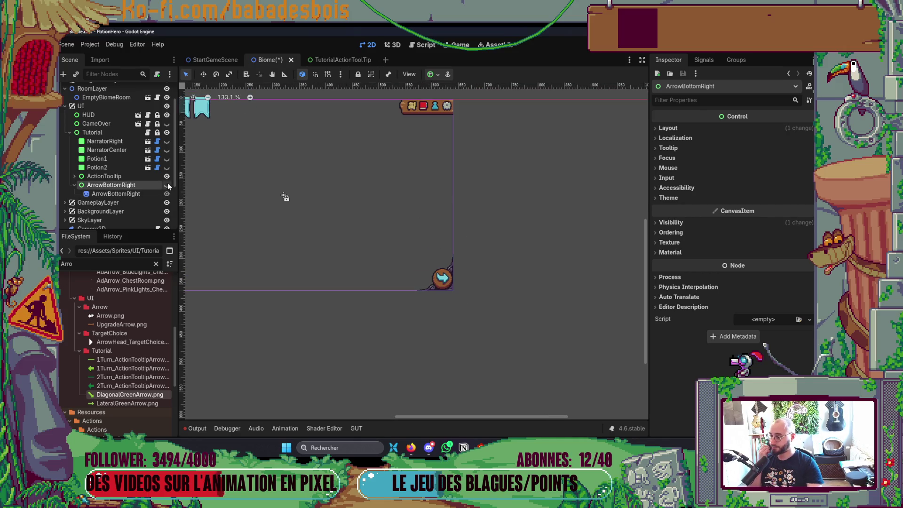
left_click(167, 185)
double_click(144, 185)
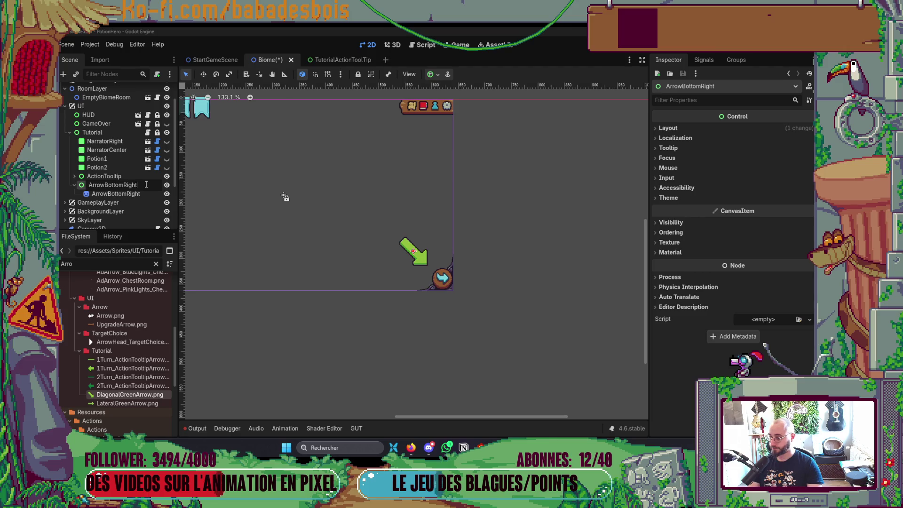
type("Pivot")
key("Return")
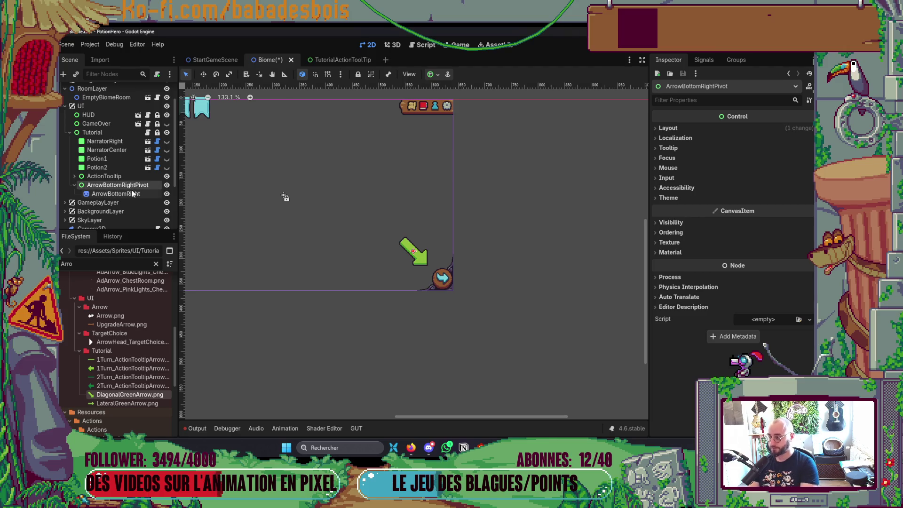
- Toggle the arrow sprite's visibility to confirm it shows beneath the pivot
scroll(432, 301, "down", 2)
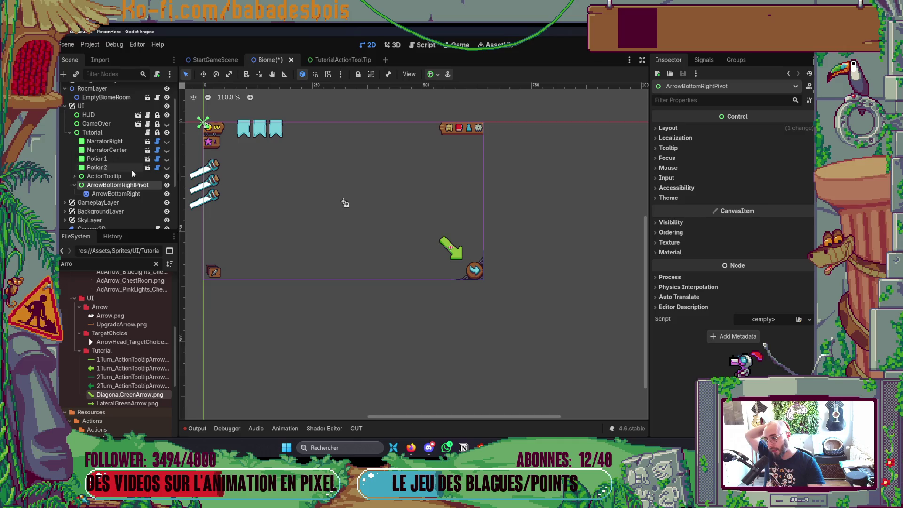
left_click(129, 194)
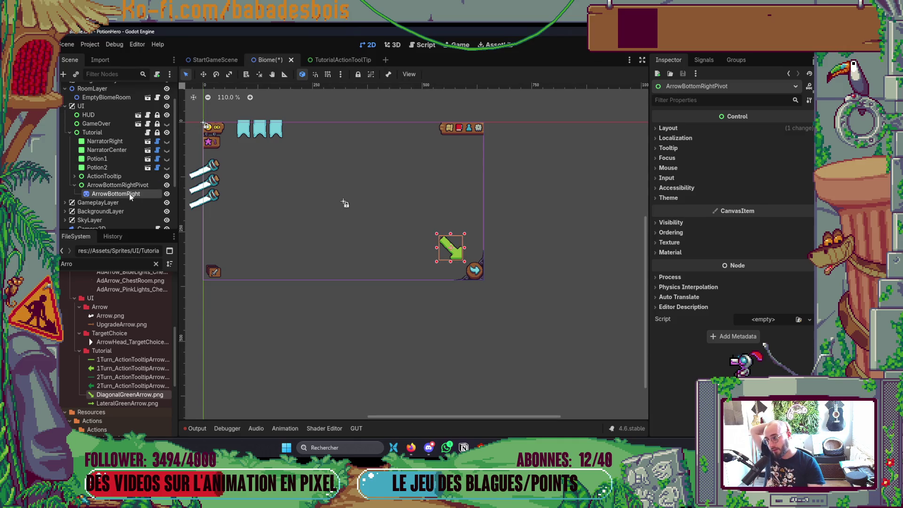
left_click(166, 194)
left_click(166, 194)
left_click(166, 193)
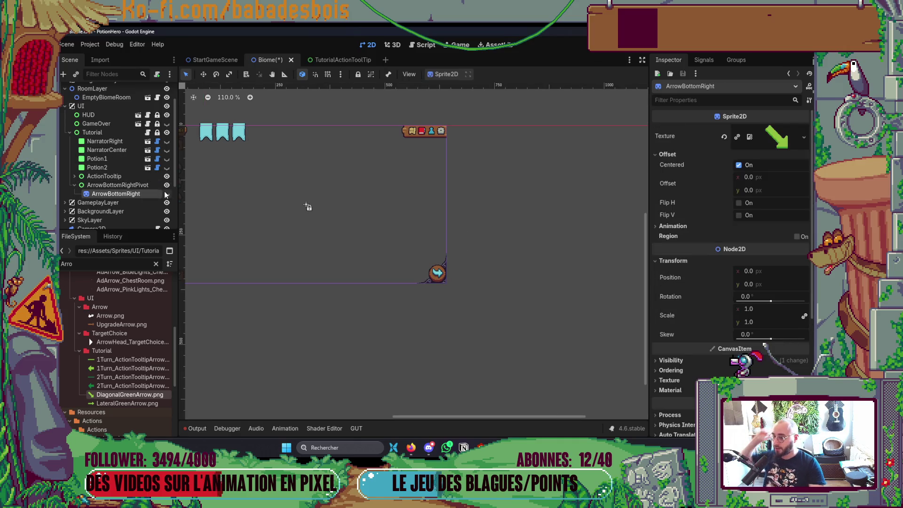
left_click(166, 193)
left_click(139, 187, "ctrl")
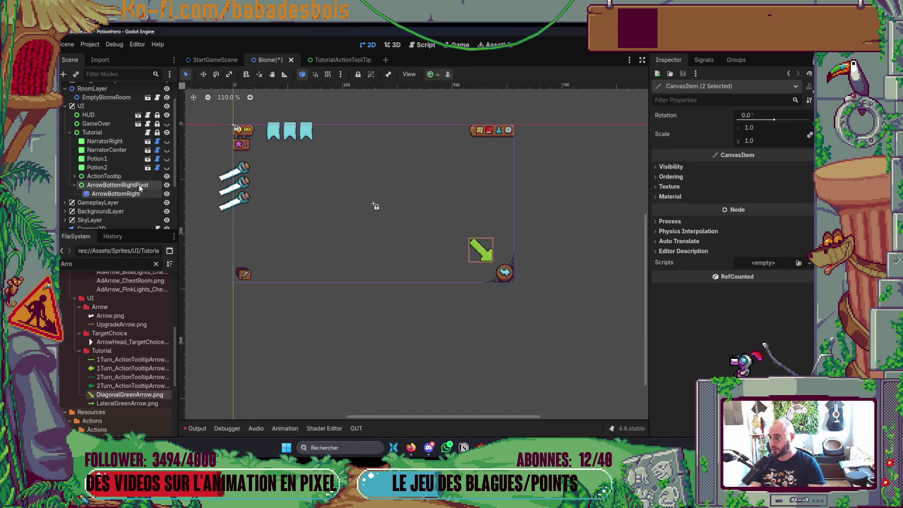
left_click(411, 447)
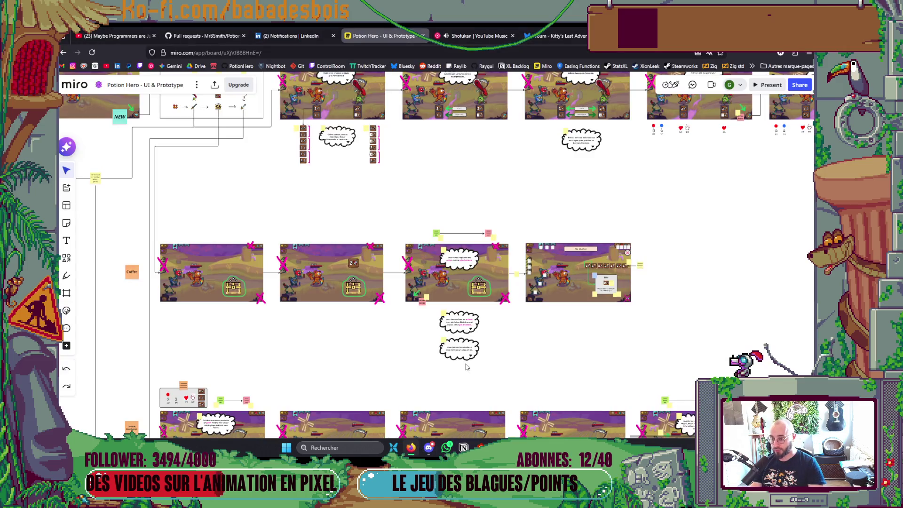
- Pan and zoom across the Potion Hero storyboard frames in Miro, then return to Godot
scroll(467, 367, "down", 5)
left_click_drag(601, 304, 414, 291)
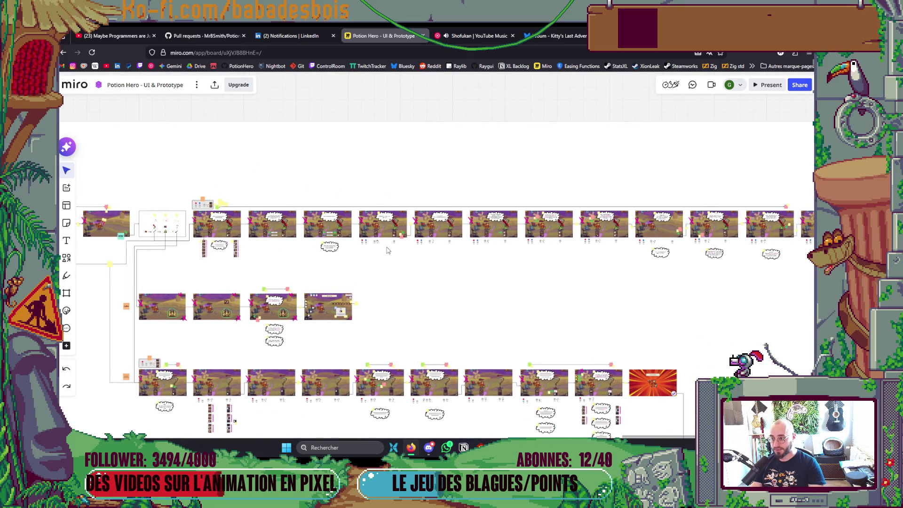
scroll(488, 276, "up", 5)
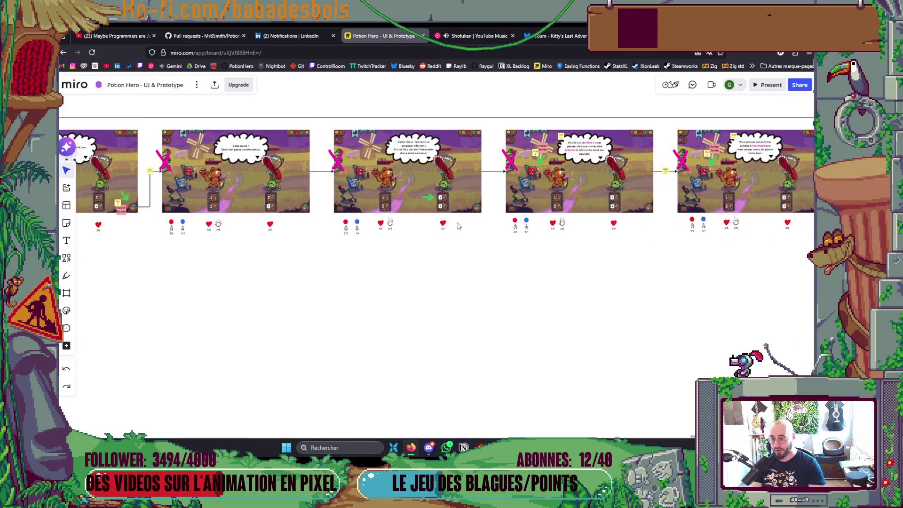
scroll(459, 226, "down", 2)
scroll(482, 274, "right", 3)
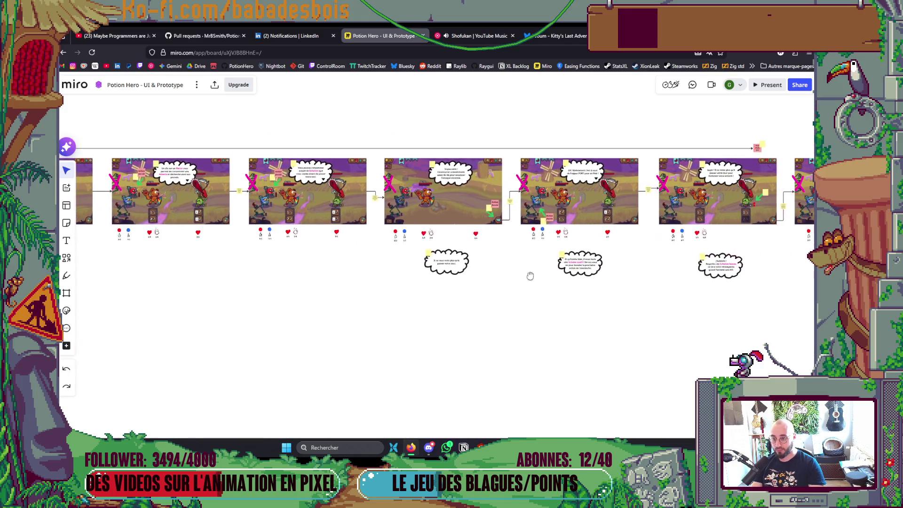
scroll(530, 276, "right", 5)
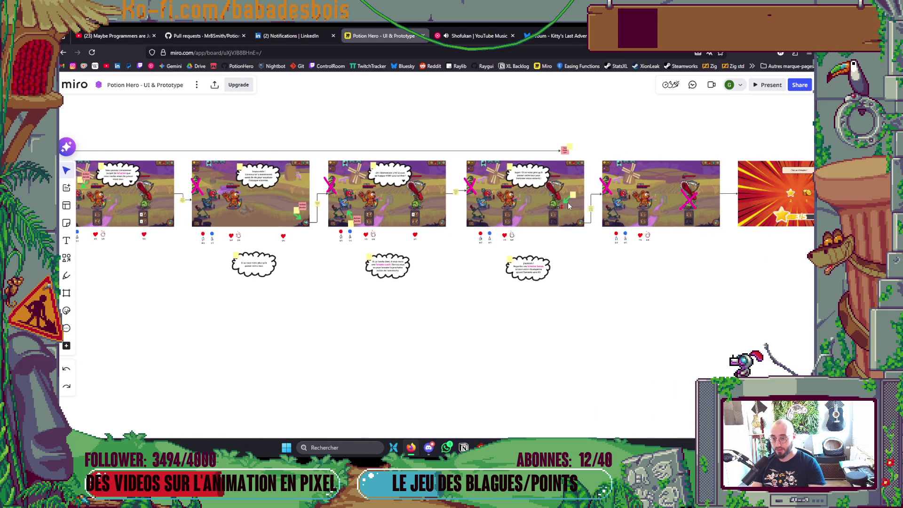
scroll(506, 280, "right", 5)
scroll(542, 295, "left", 4)
key("alt+Tab")
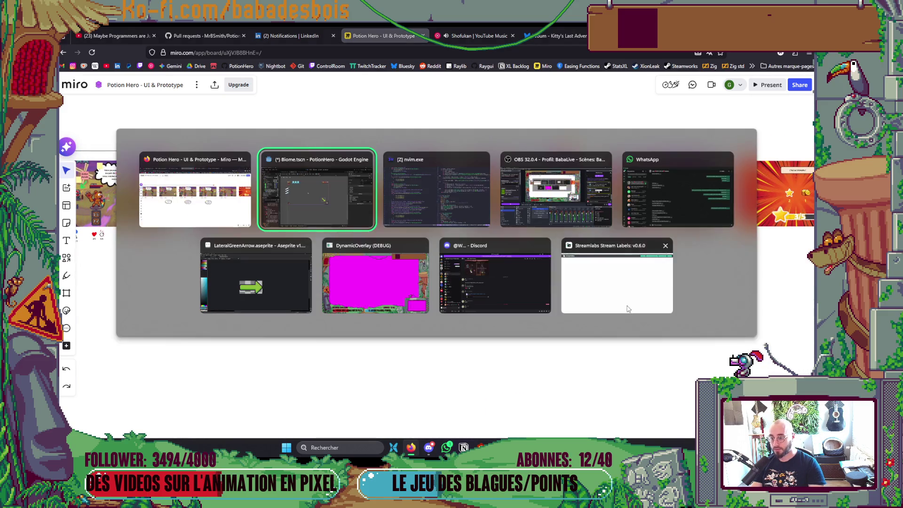
scroll(411, 235, "up", 1)
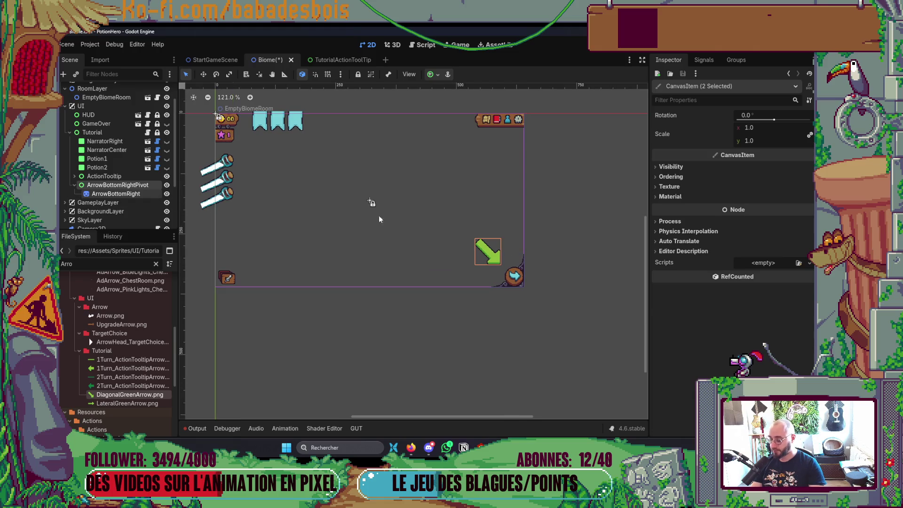
- Duplicate ArrowBottomRightPivot, move the copy up-left, and flip its sprite horizontally
key("ctrl+d")
key("w")
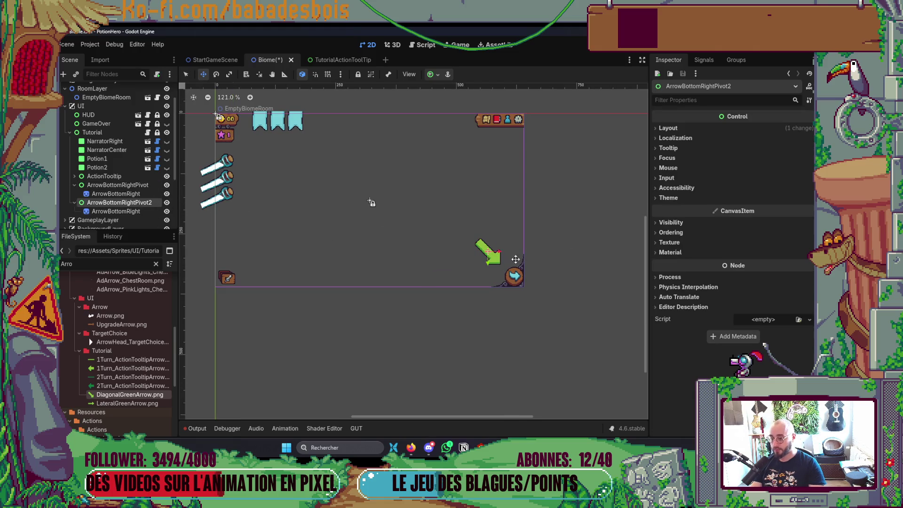
left_click_drag(515, 260, 457, 232)
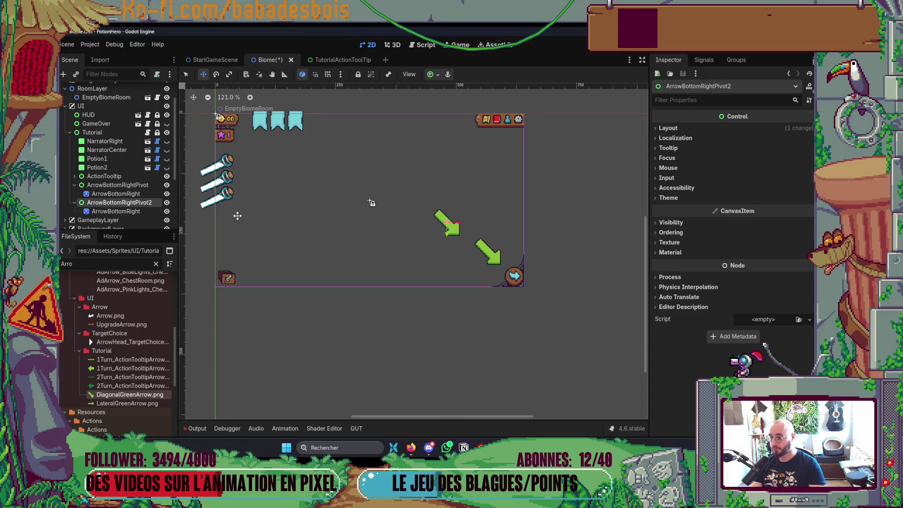
left_click(116, 211)
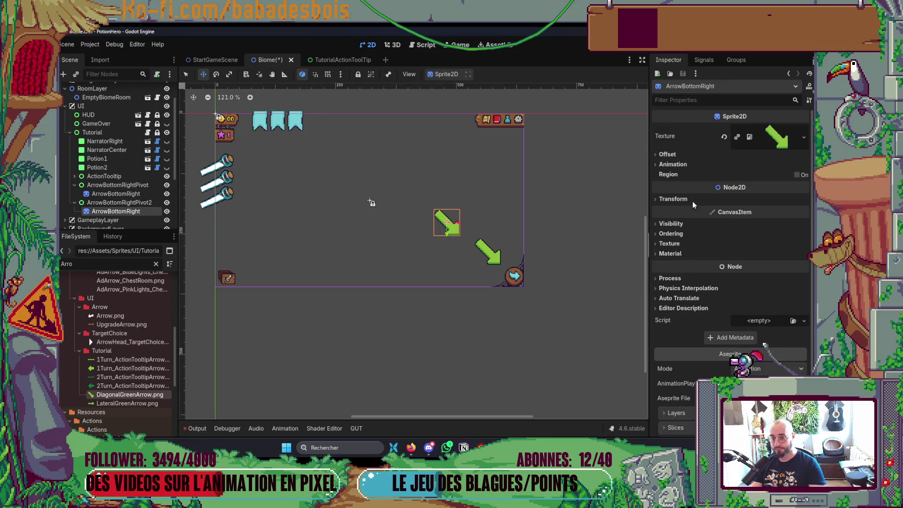
left_click(687, 156)
left_click(739, 203)
scroll(503, 244, "down", 2)
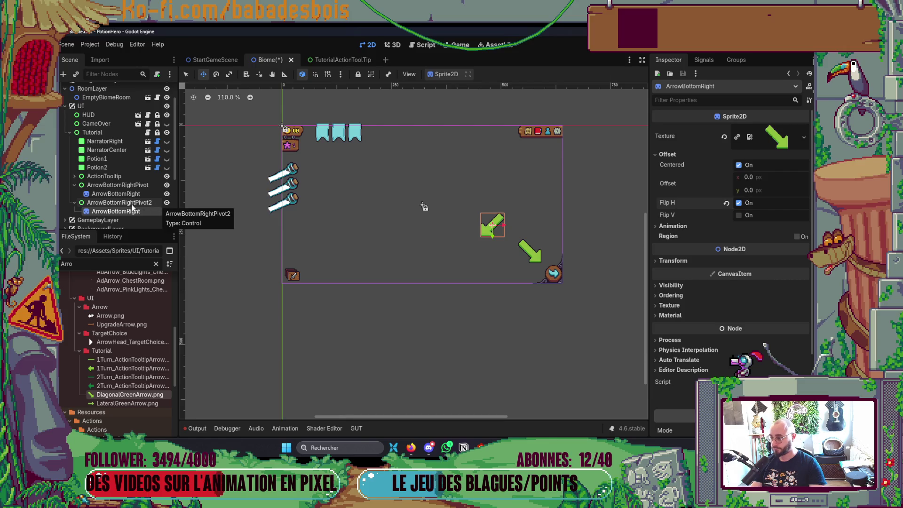
- Rename the copy's pivot ArrowPotionDropPivot and its sprite ArrowPotionDrop, then save
double_click(118, 204)
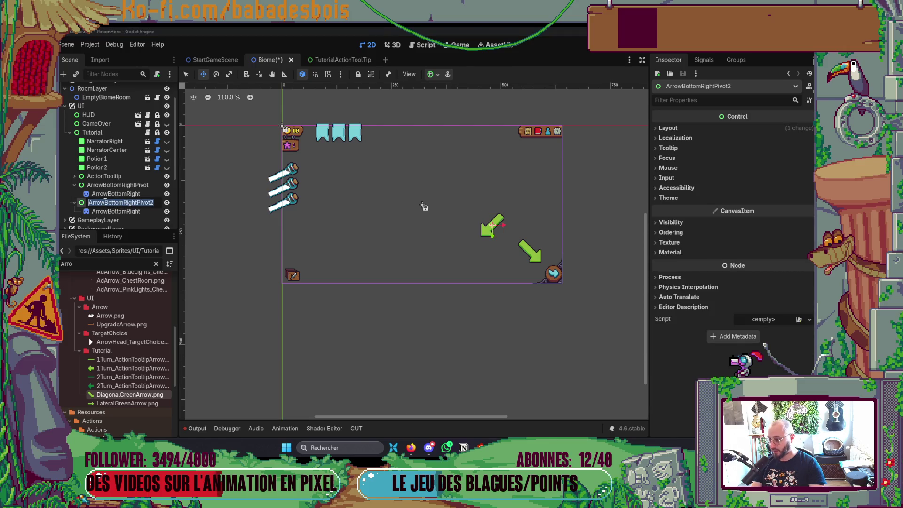
left_click(130, 204)
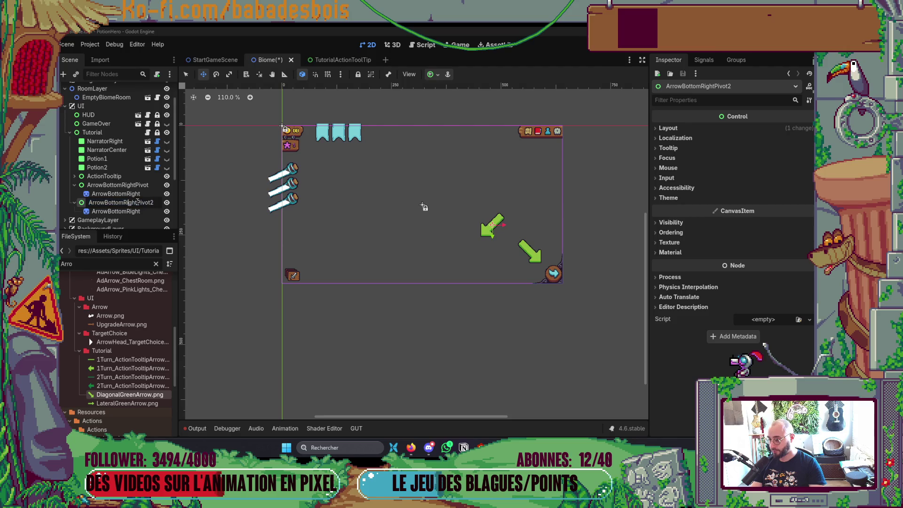
left_click_drag(140, 203, 105, 203)
type("PotionDrop")
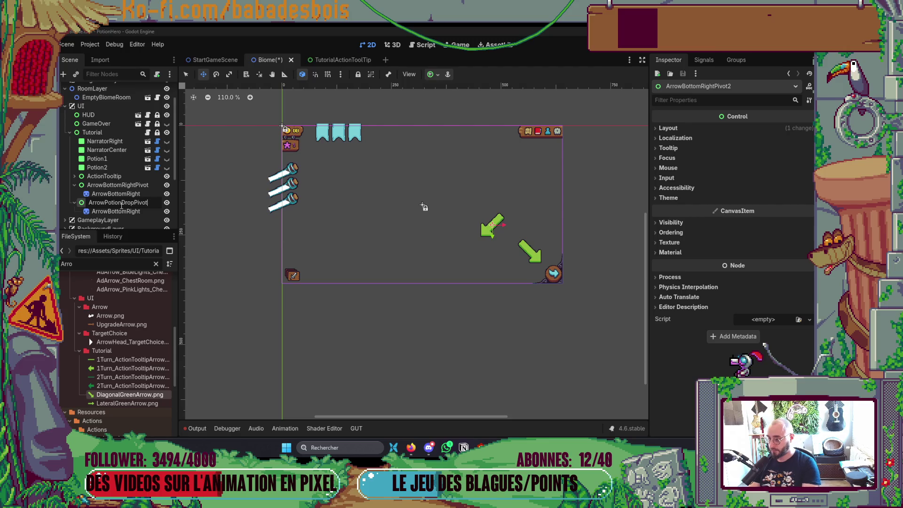
key("Return")
double_click(137, 212)
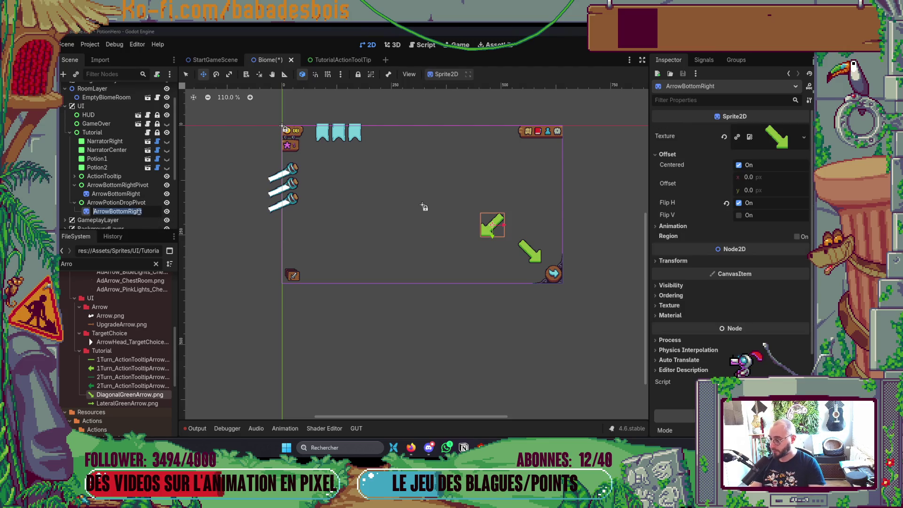
left_click(153, 210)
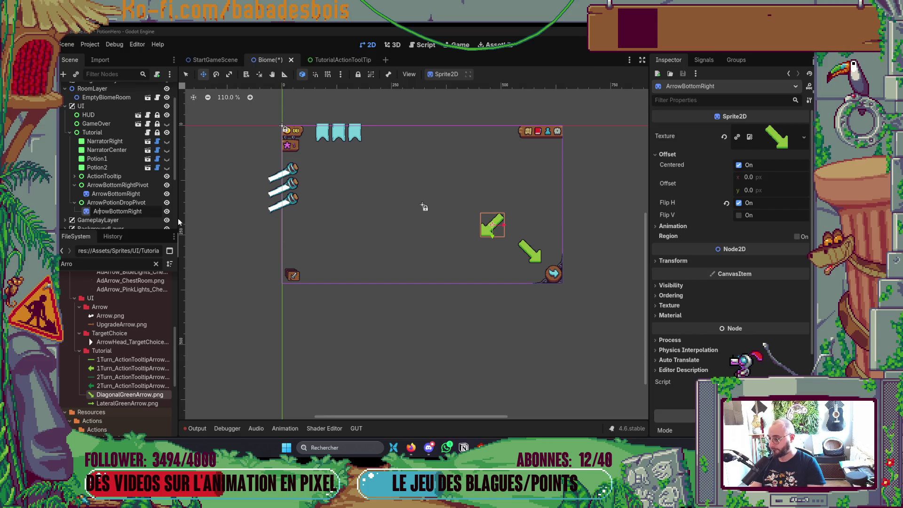
key("shift+End")
type("P")
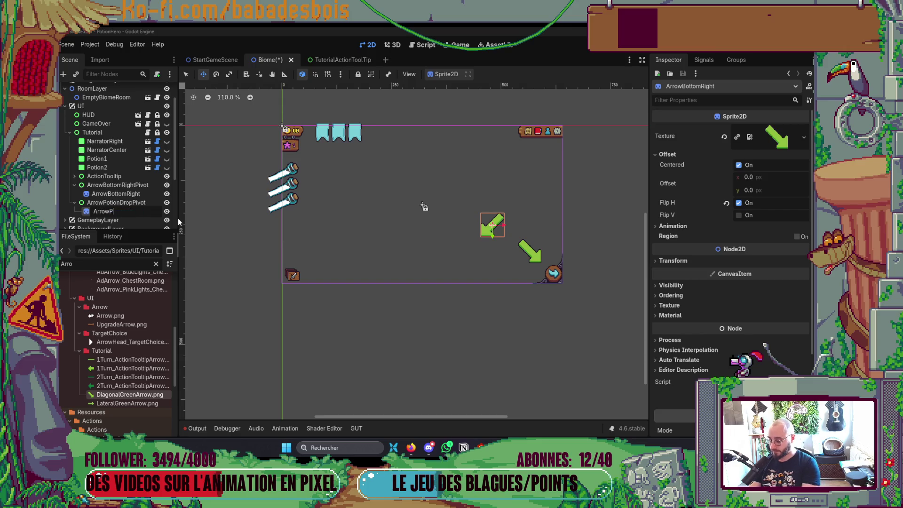
type("otionDrop")
key("Return")
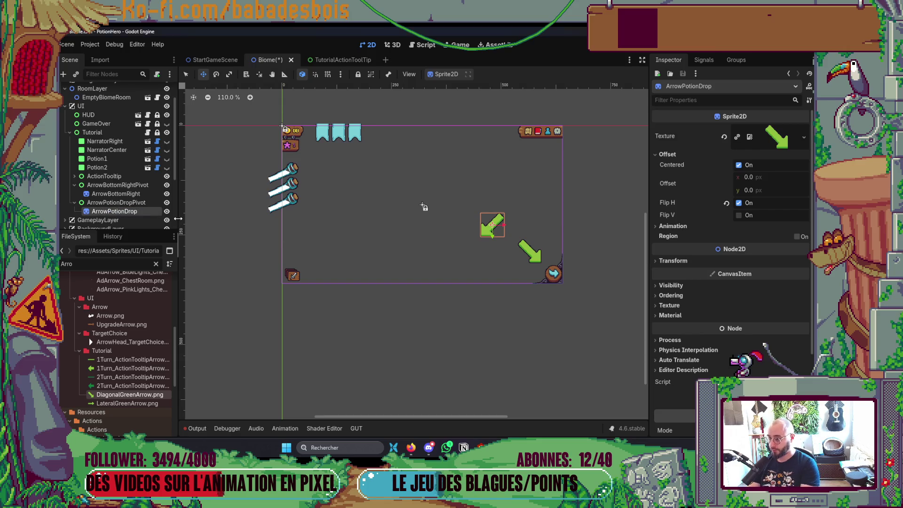
key("ctrl+s")
- Glance over the Miro storyboard frames before returning to Godot
key("alt+Tab")
scroll(435, 269, "down", 5)
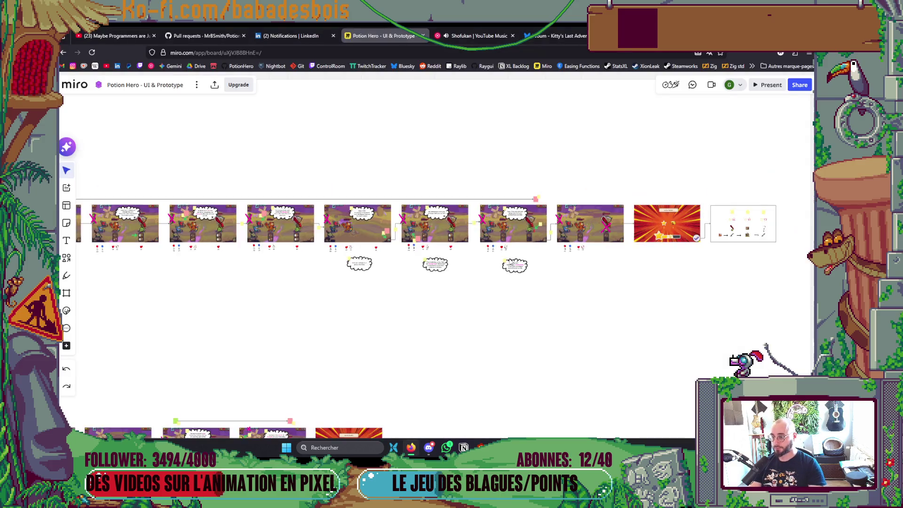
left_click_drag(435, 269, 475, 280)
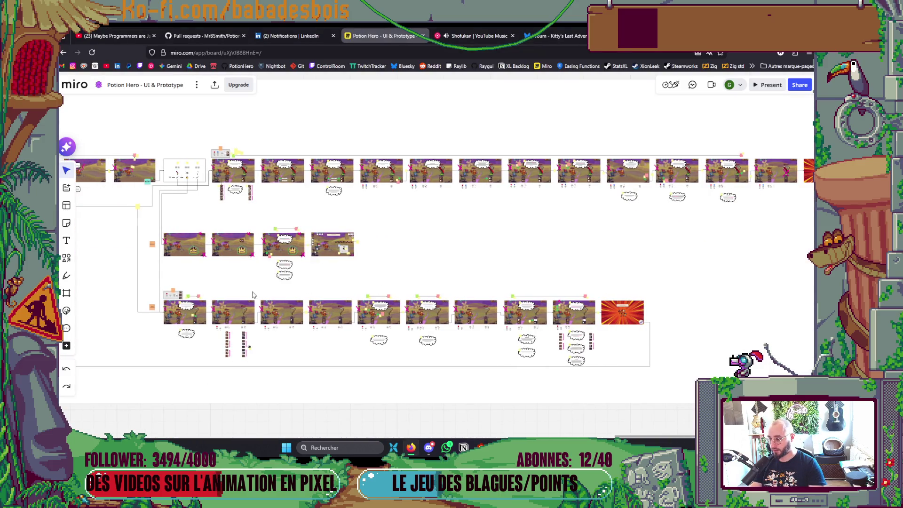
scroll(225, 303, "up", 2)
key("alt+Tab")
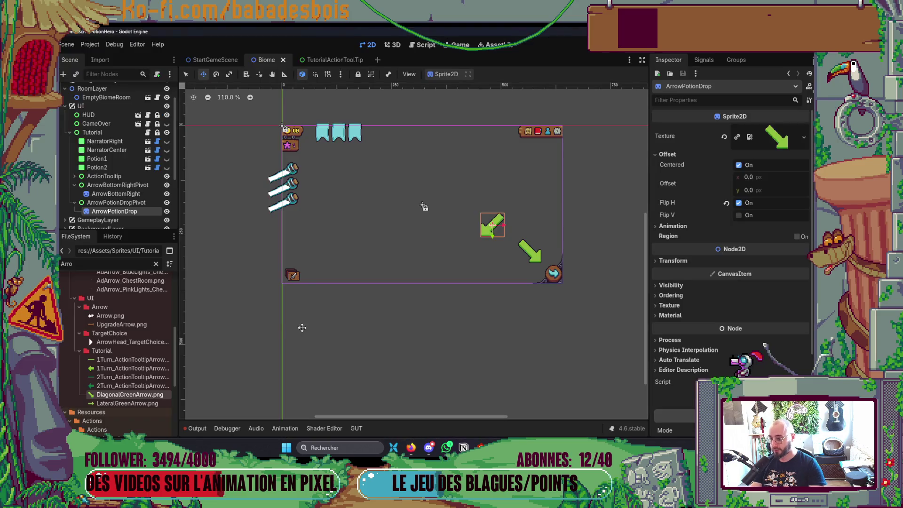
- Duplicate ArrowBottomRightPivot and flip the new copy's sprite horizontally
left_click(114, 186)
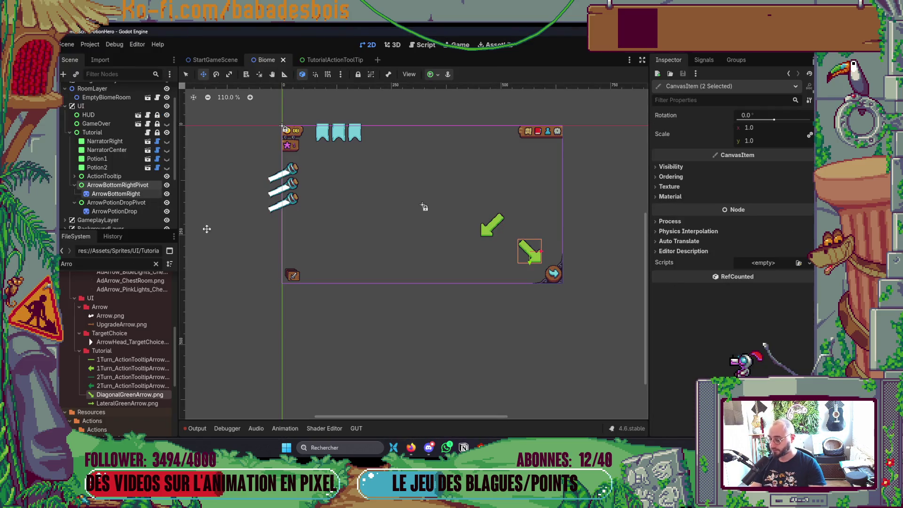
key("ctrl+d")
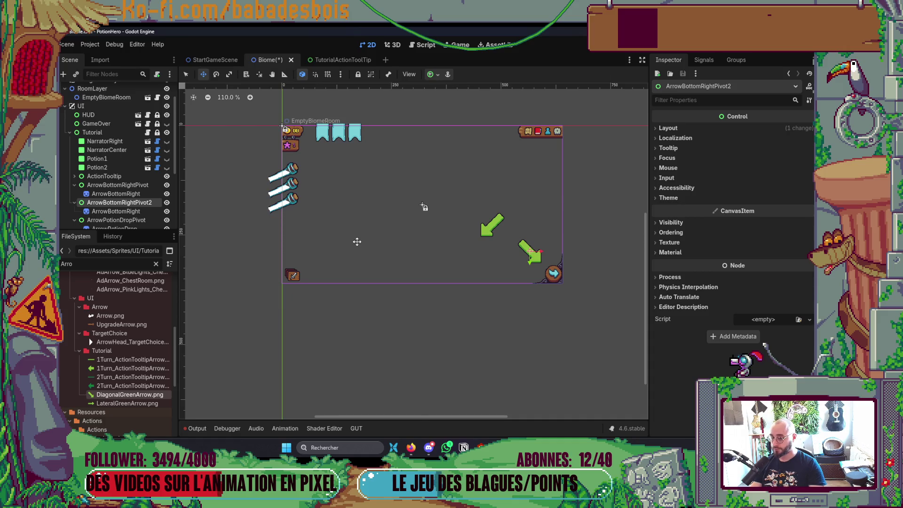
left_click(132, 211)
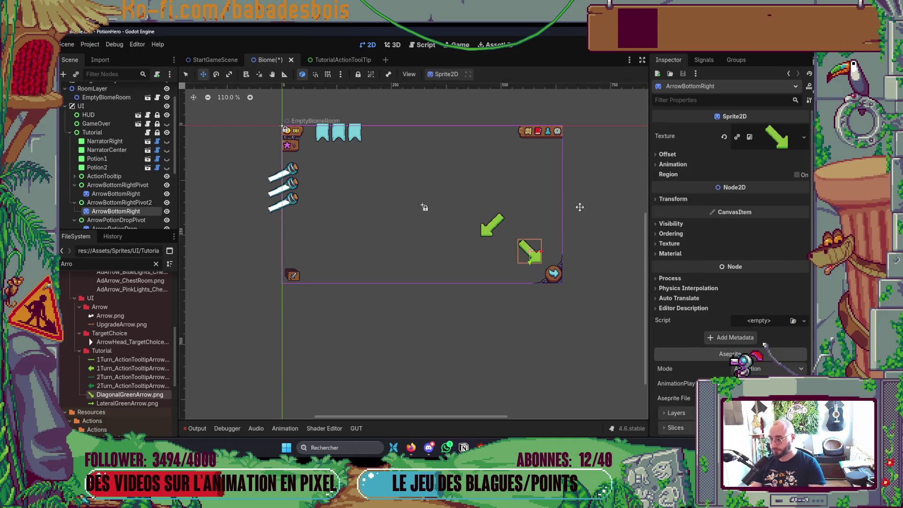
left_click(683, 154)
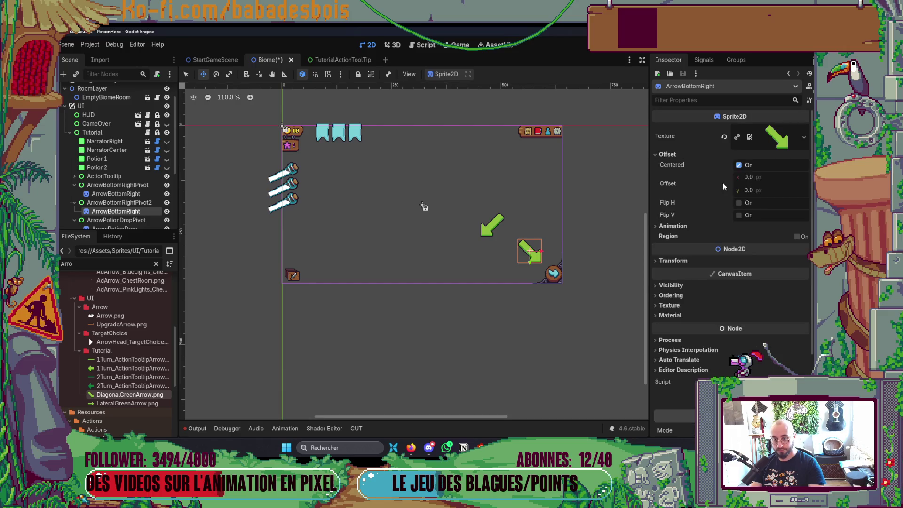
left_click(739, 203)
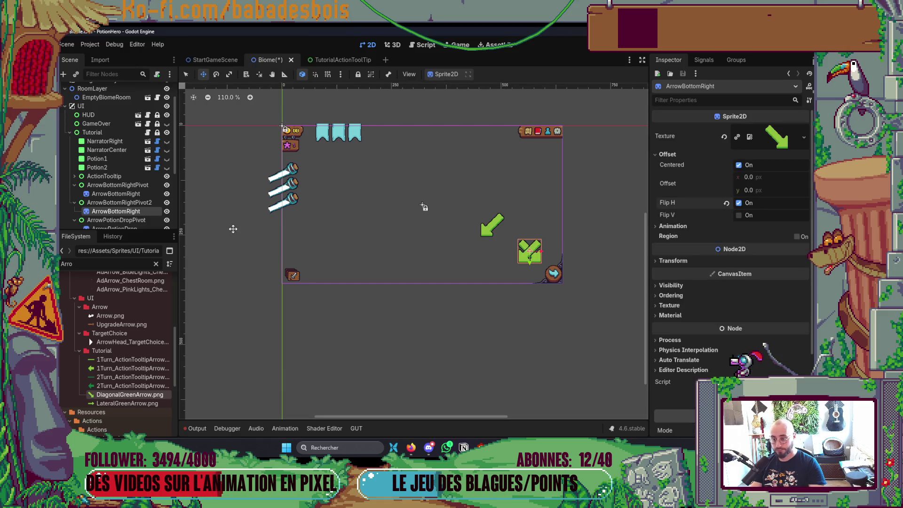
- Shift the new arrow pivot left onto the lower-left icon and save
left_click(132, 202)
left_click_drag(514, 227, 511, 227)
key("shift+Left")
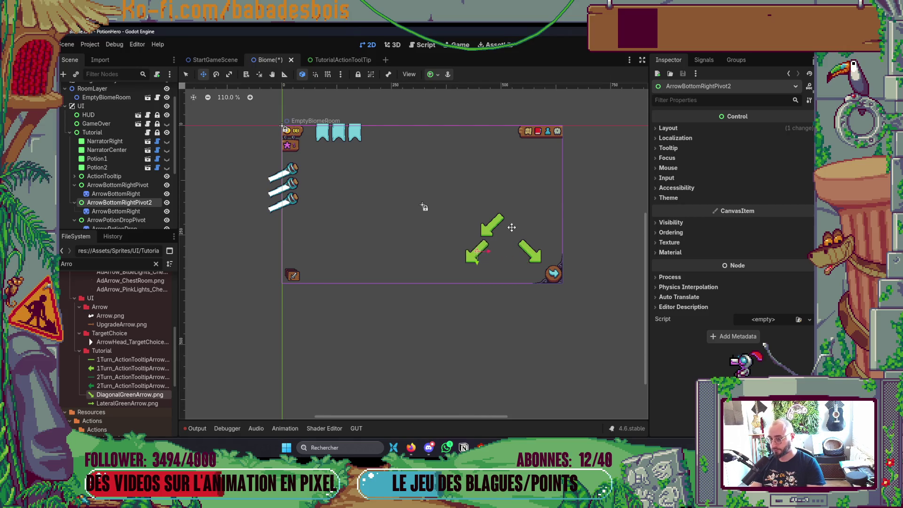
key("shift+Left")
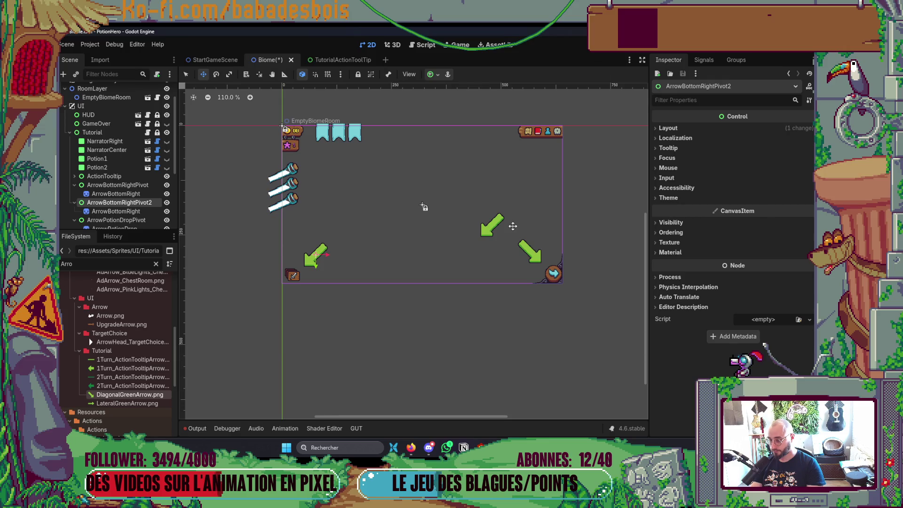
key("ctrl+s")
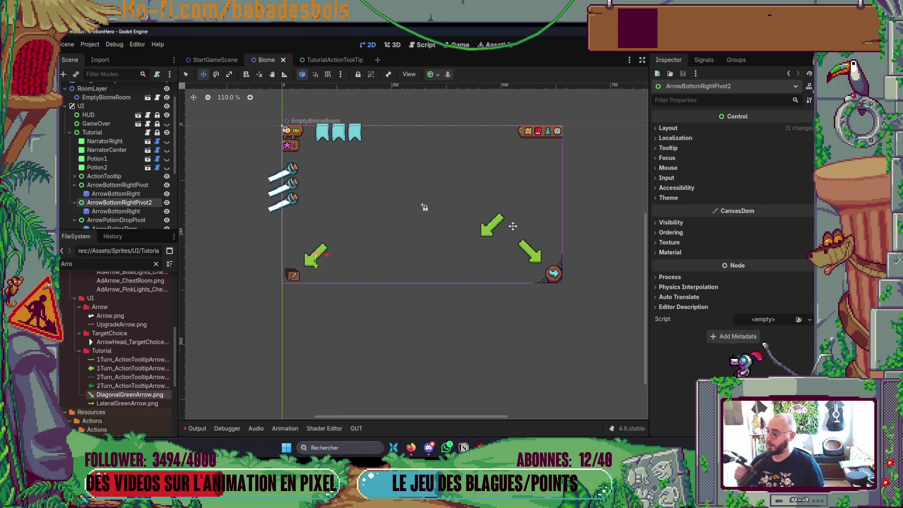
double_click(127, 204)
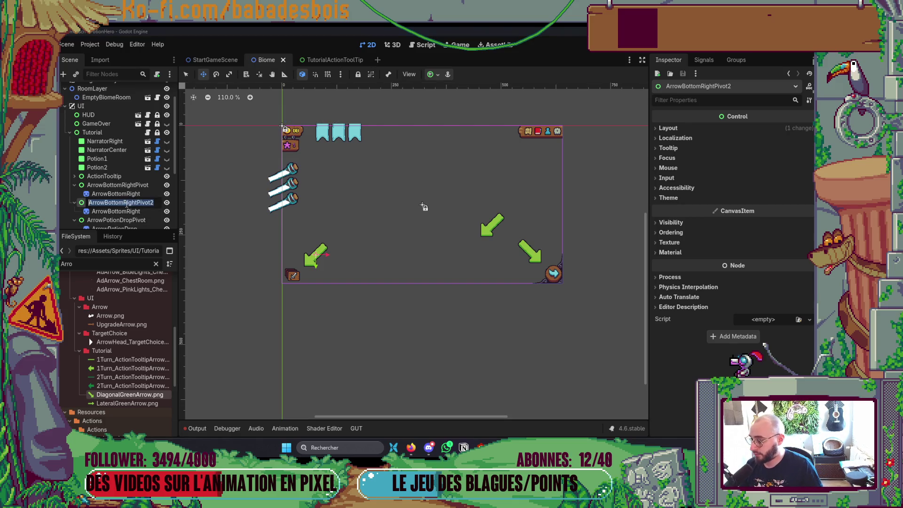
- Rename the new pivot ArrowBottomLeftPivot and its sprite ArrowBottomLeft
left_click(138, 205)
key("BackSpace")
key("BackSpace")
key("BackSpace")
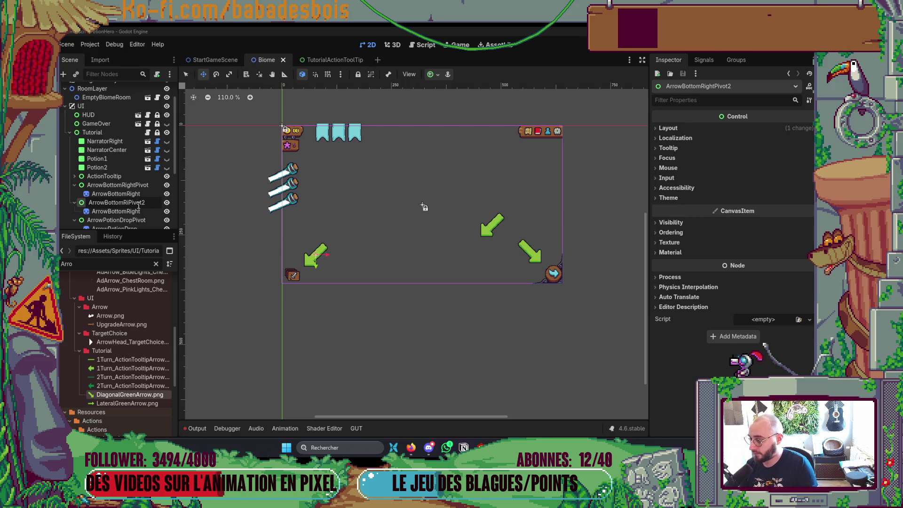
type("Left")
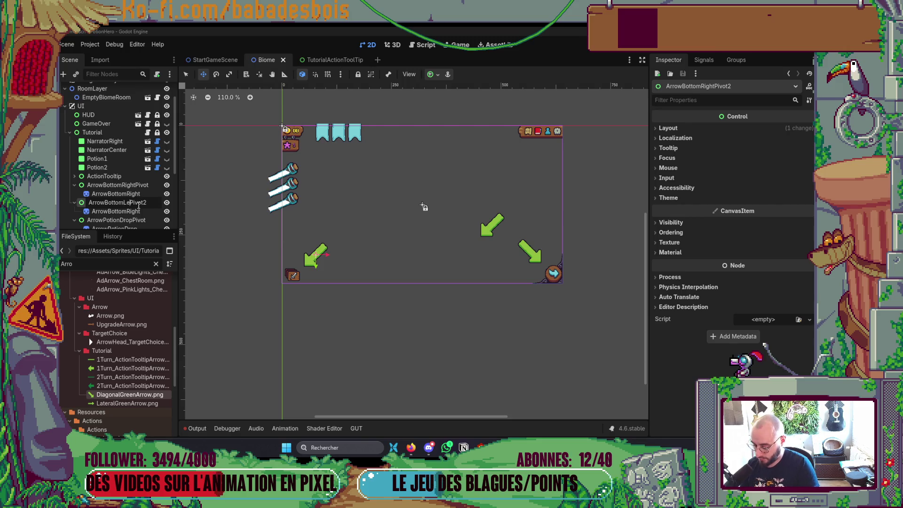
key("Return")
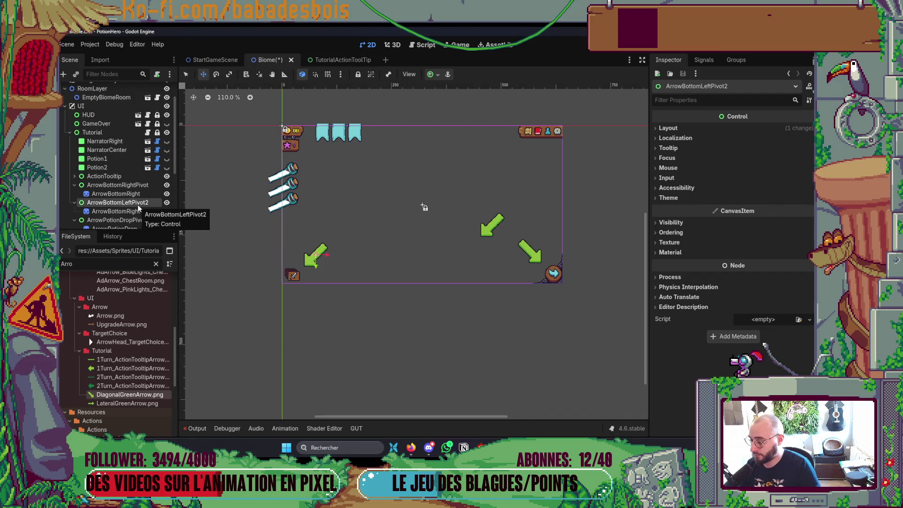
double_click(138, 203)
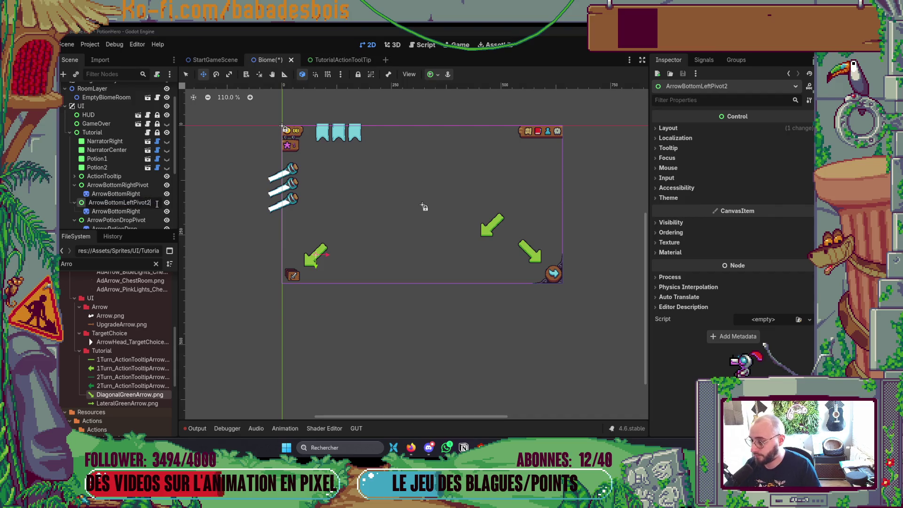
left_click(141, 211)
left_click(141, 211)
type("Lef")
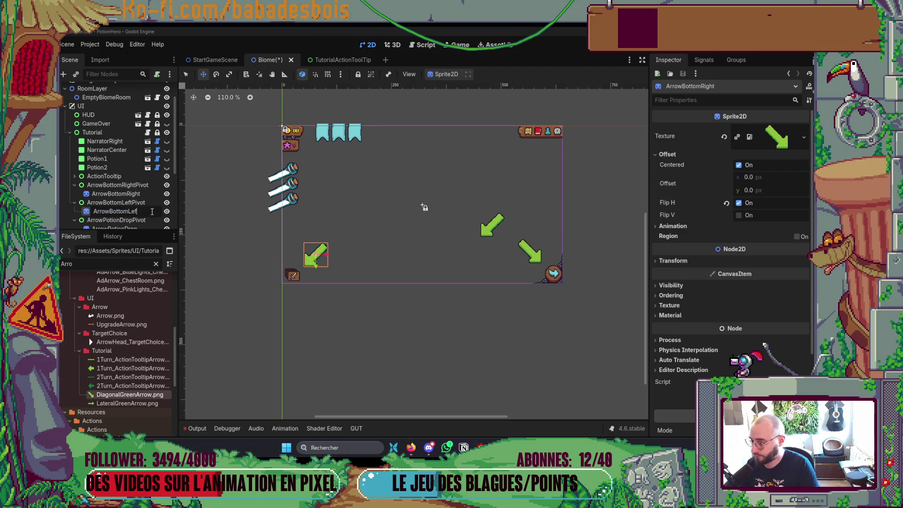
key("Return")
- Collapse the three arrow pivots, hide them all, and save the scene
scroll(118, 197, "down", 2)
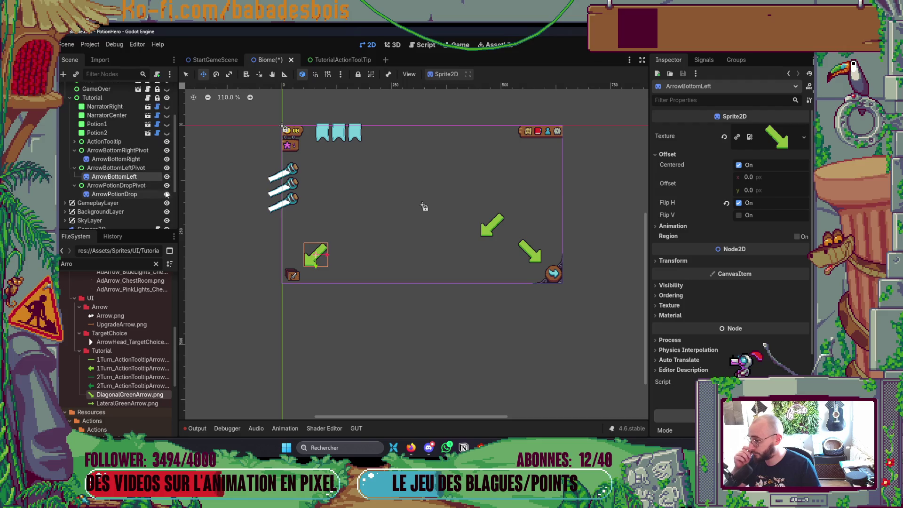
left_click(75, 150)
left_click(74, 159)
left_click(74, 167)
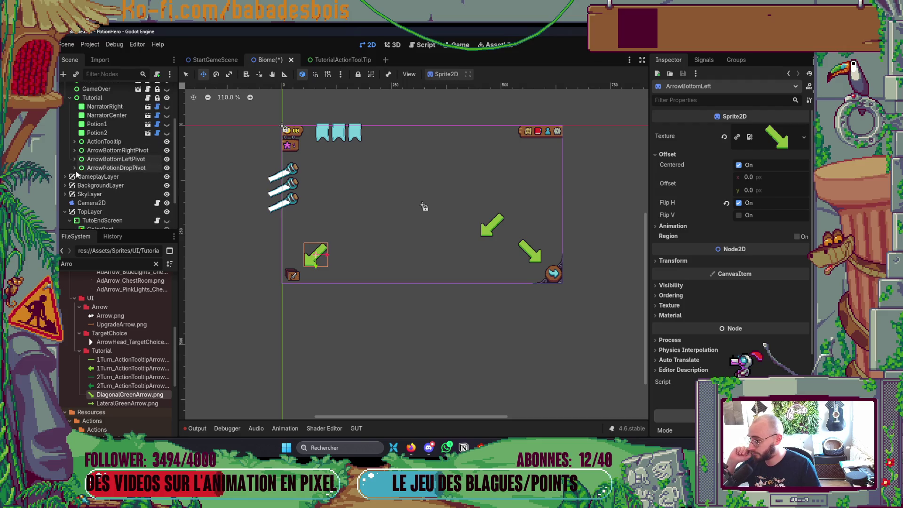
scroll(280, 236, "up", 1)
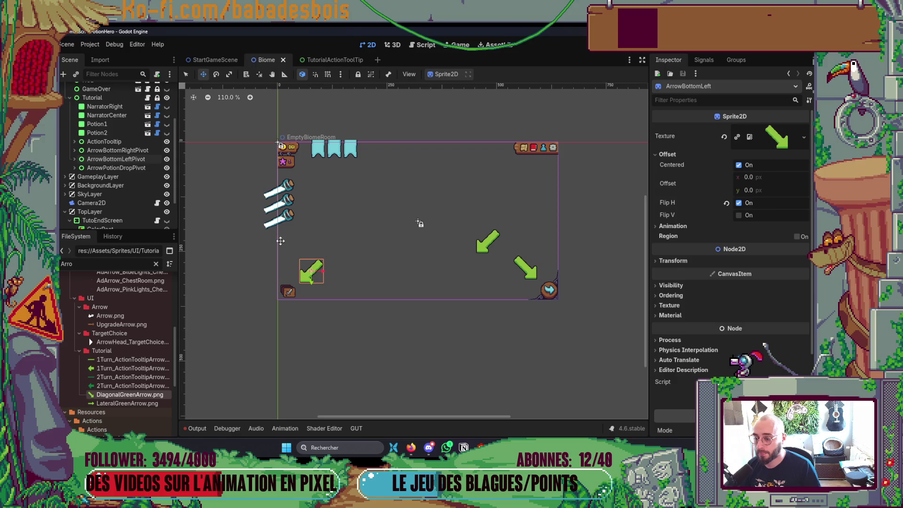
left_click(166, 150)
left_click(167, 159)
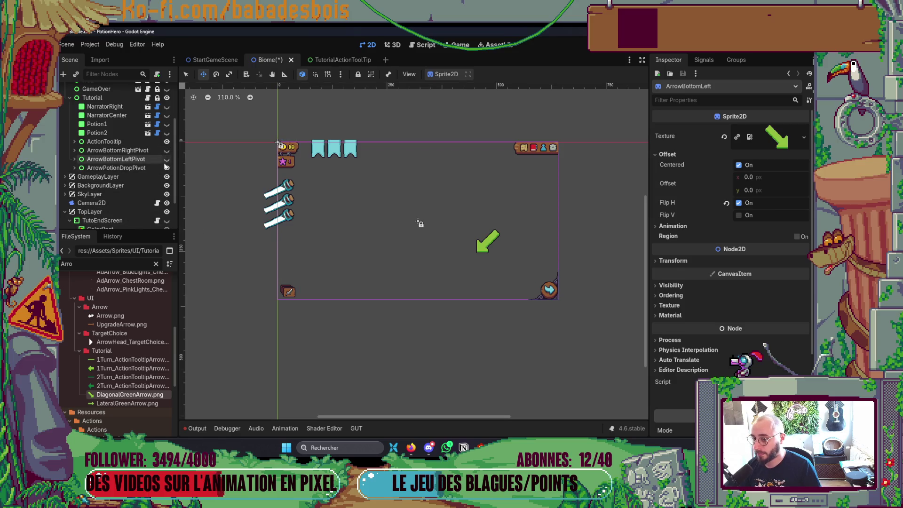
left_click(167, 167)
left_click(325, 337)
key("ctrl+s")
key("alt+Tab")
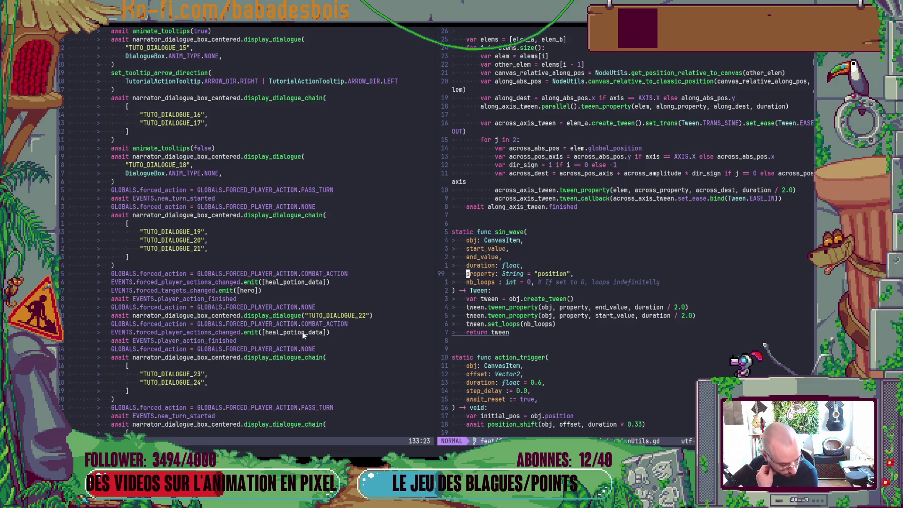
- Switch away from the Neovim tutorial script with Alt+Tab
key("alt+Tab")
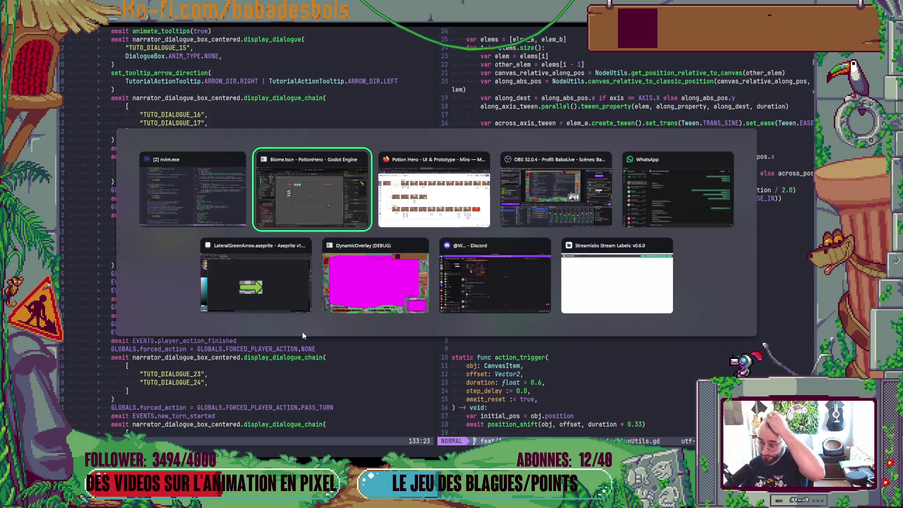
- Pan the Miro board to the right end of the Potion Hero storyboard frames, then return to Godot
key("alt+Tab")
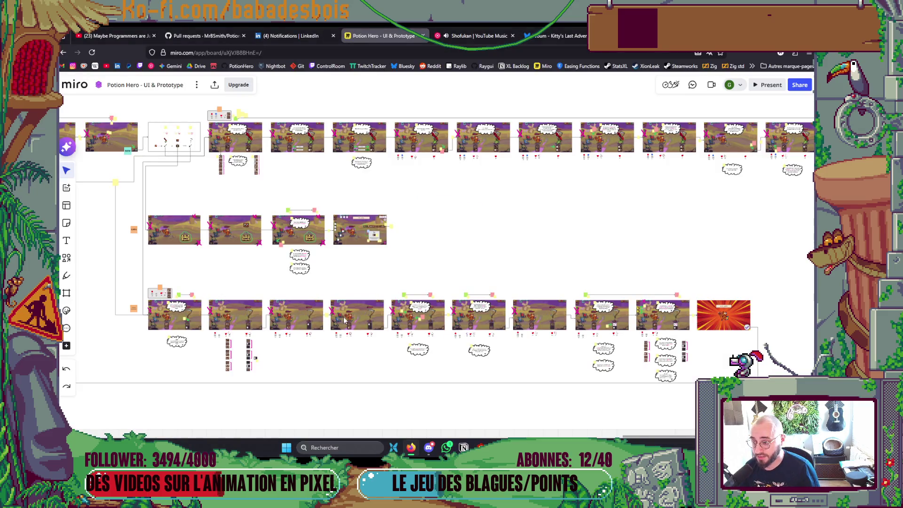
scroll(383, 294, "up", 1)
scroll(383, 294, "right", 1)
left_click_drag(447, 235, 426, 246)
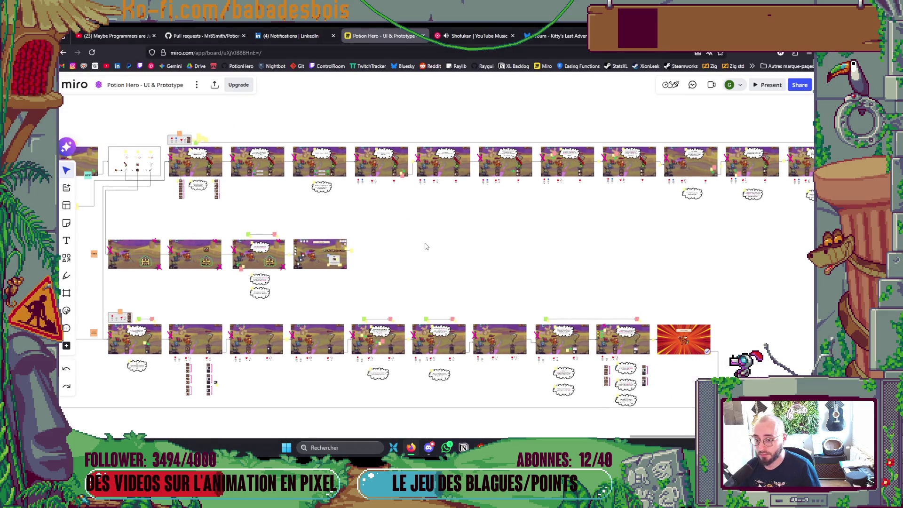
mouse_move(487, 233)
left_mouse_down()
mouse_move(427, 258)
mouse_move(262, 284)
mouse_move(349, 279)
left_mouse_up()
key("alt+Tab")
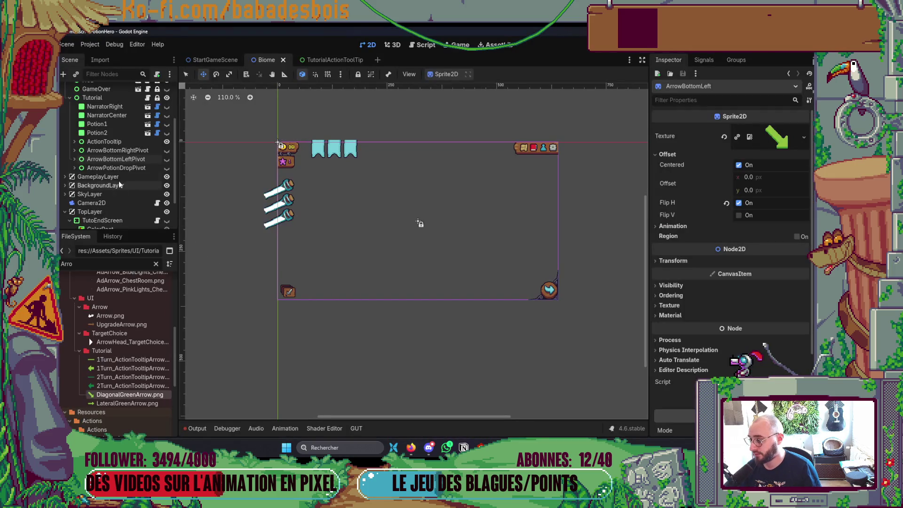
- Show ArrowPotionDropPivot, duplicate it, and rename the copy ArrowActionPivot
left_click(128, 168)
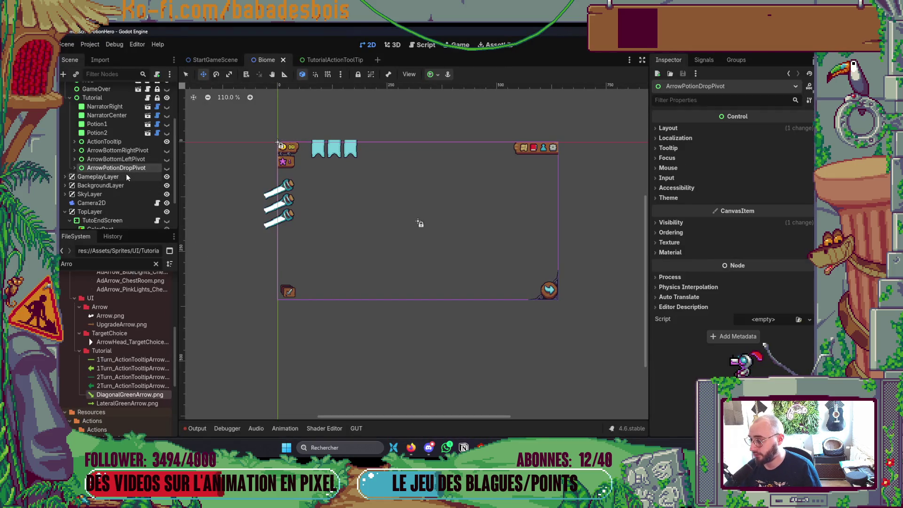
left_click(166, 169)
key("ctrl+d")
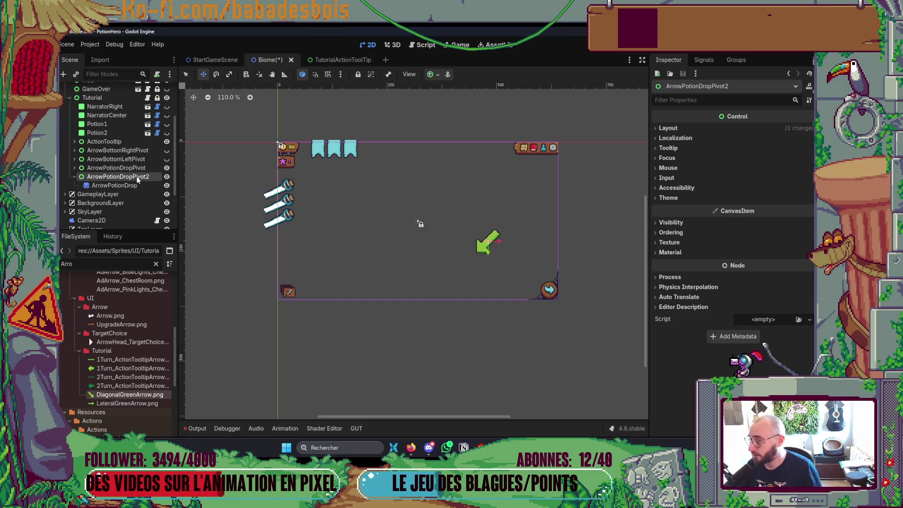
double_click(136, 176)
left_click_drag(152, 177, 106, 180)
type("Actio")
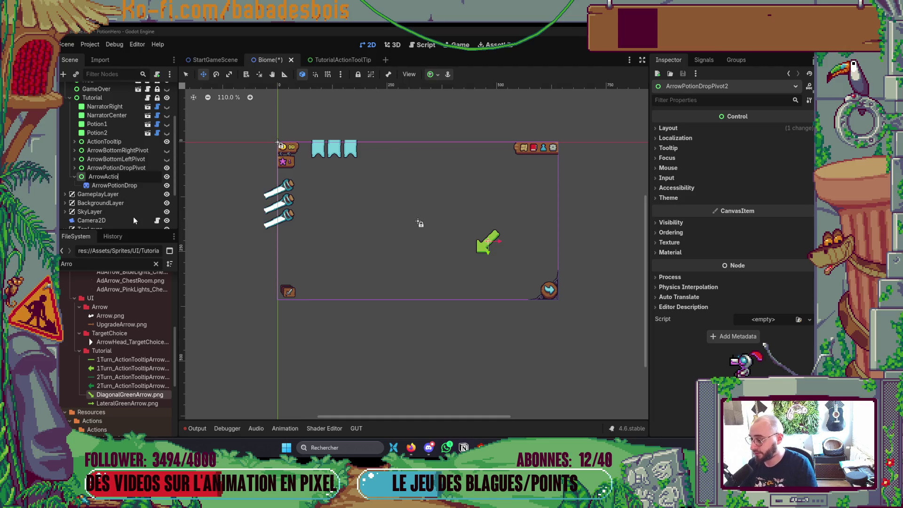
type("nPivot")
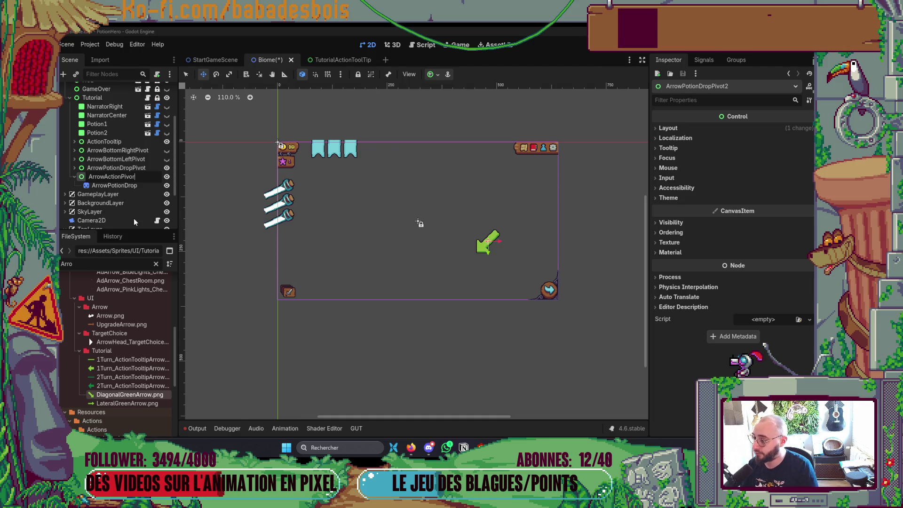
key("Return")
- Rename the copied sprite ArrowAction and give it the LateralGreenArrow.png texture
double_click(137, 187)
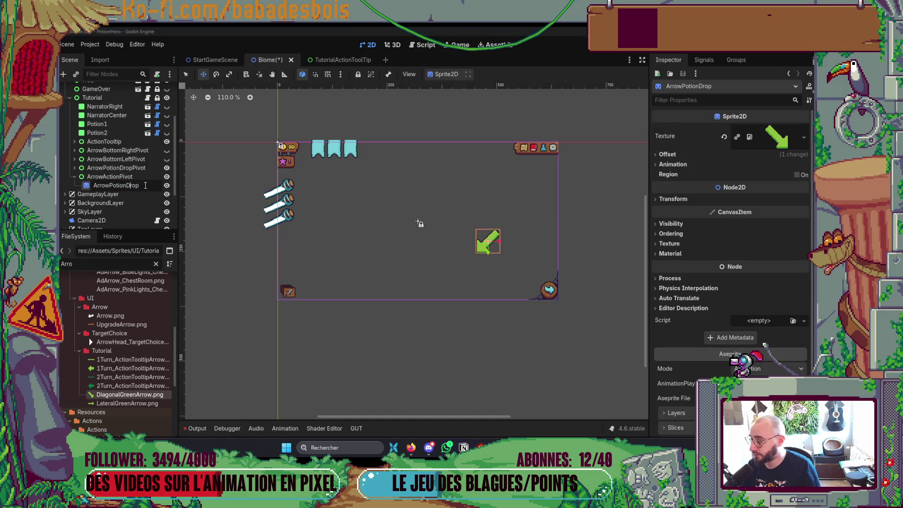
key("Escape")
left_click(118, 187)
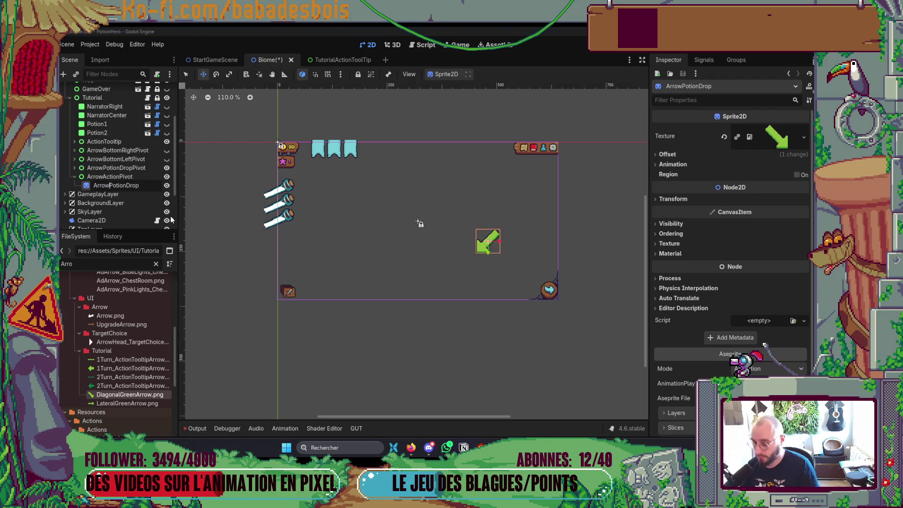
key("shift+End")
key("BackSpace")
type("A")
type("on")
key("Return")
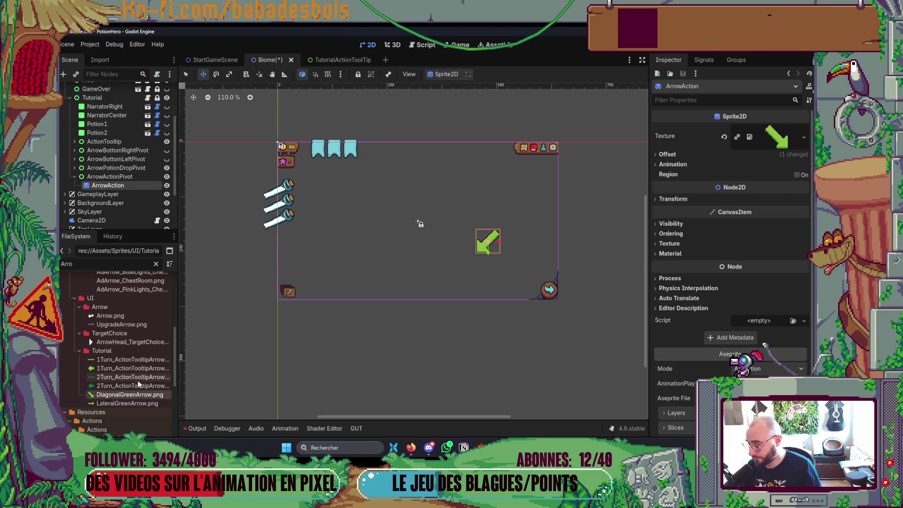
mouse_move(144, 405)
left_mouse_down()
mouse_move(629, 235)
mouse_move(777, 138)
left_mouse_up()
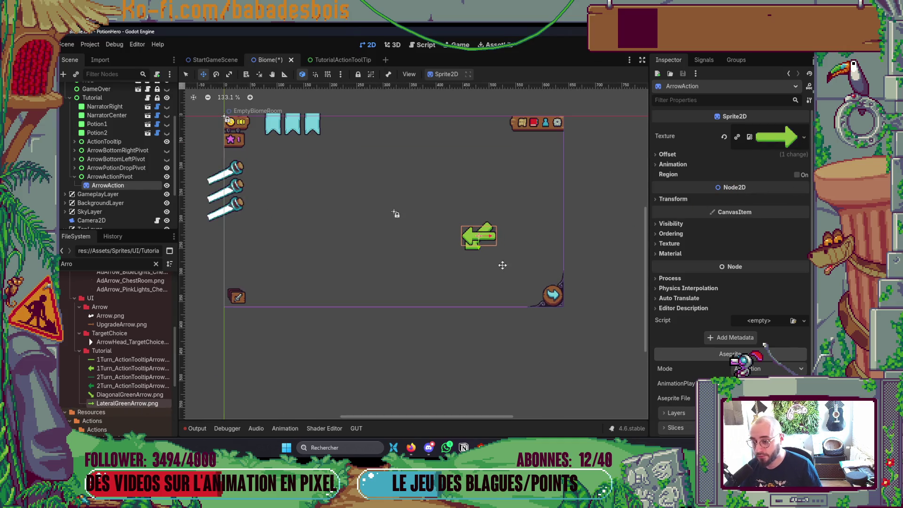
- Turn off the flip so the ArrowAction arrow points right, shift it off the diagonal arrow, and save
scroll(503, 264, "up", 2)
left_click(668, 154)
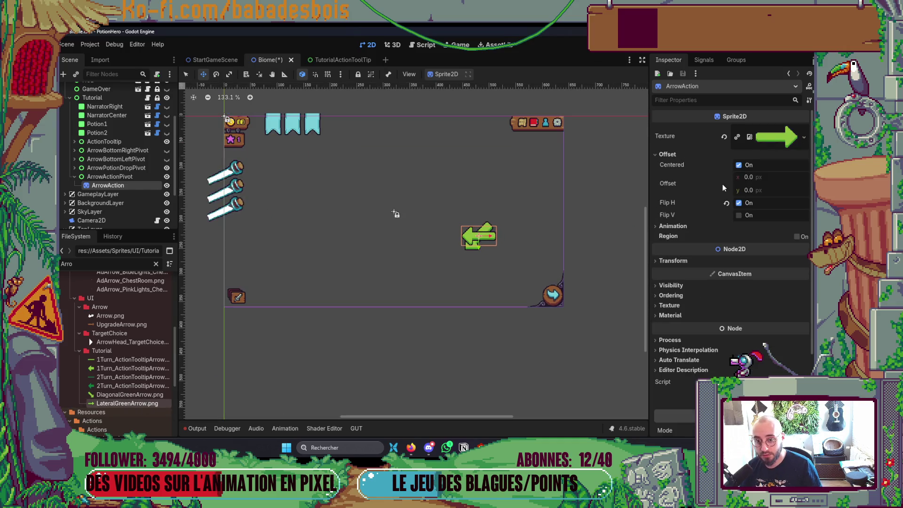
left_click(739, 203)
mouse_move(479, 237)
left_mouse_down()
mouse_move(397, 242)
mouse_move(398, 258)
mouse_move(398, 242)
mouse_move(479, 239)
left_mouse_up()
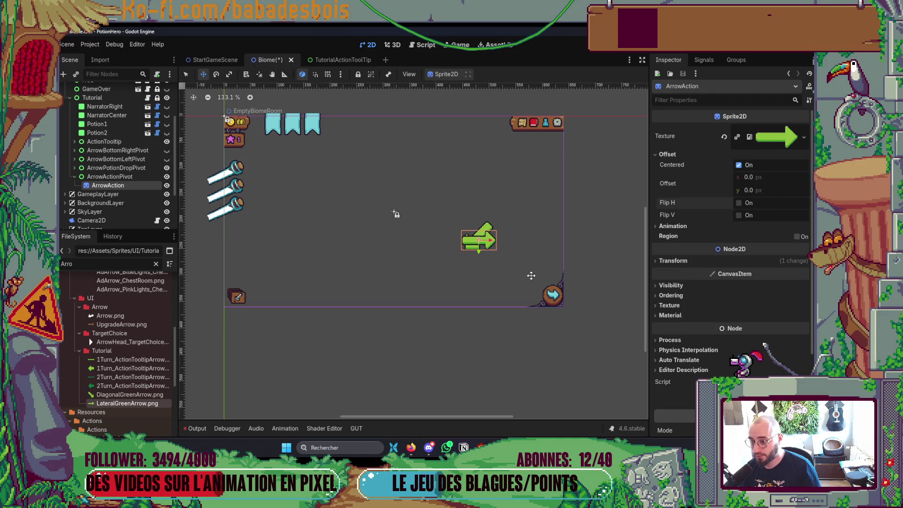
key("ctrl+s")
- Move ArrowActionPivot further down-left in the viewport
left_click(136, 177)
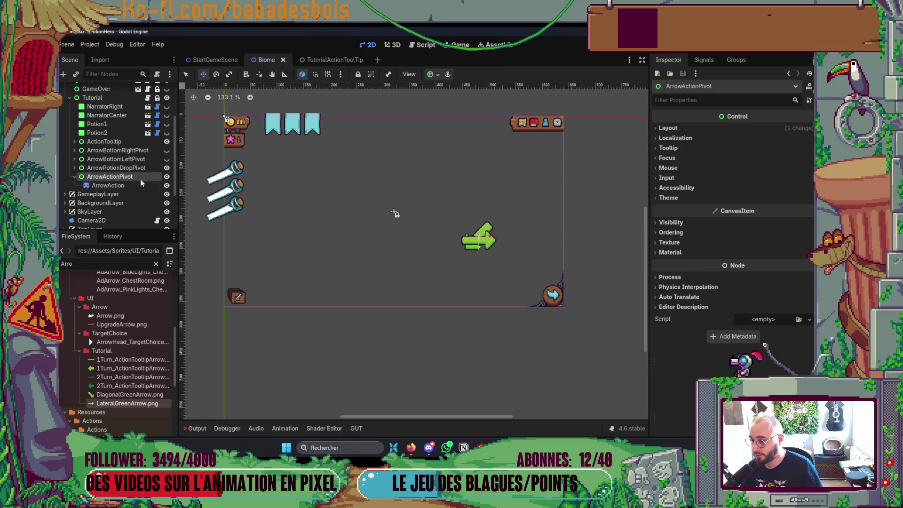
left_click_drag(484, 243, 399, 265)
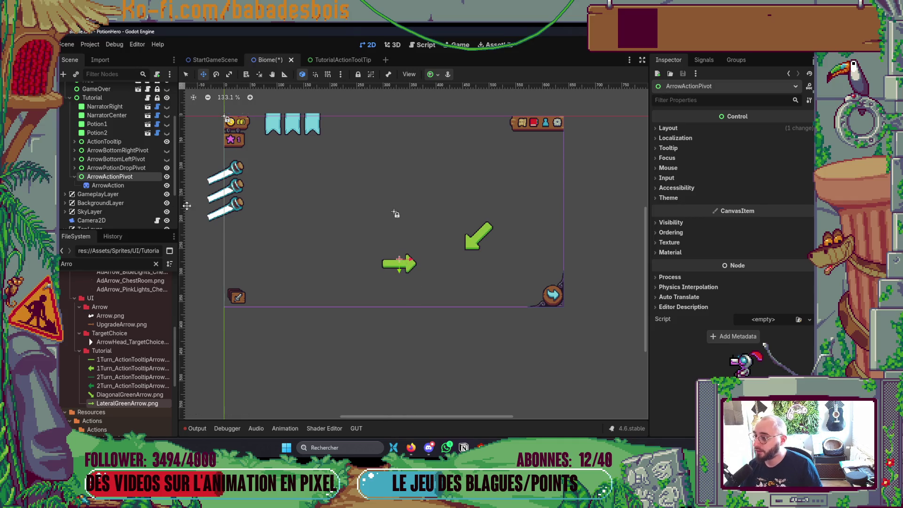
left_click(141, 186)
scroll(394, 209, "up", 3)
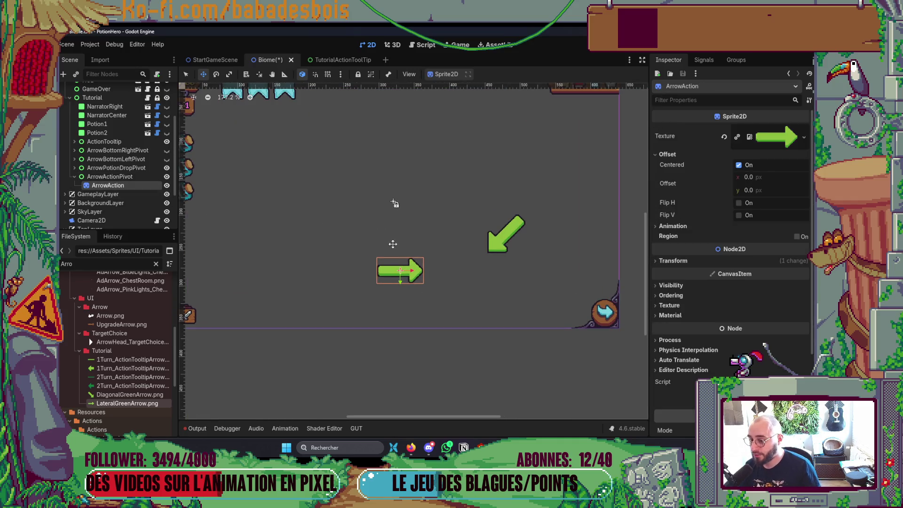
left_click(102, 175)
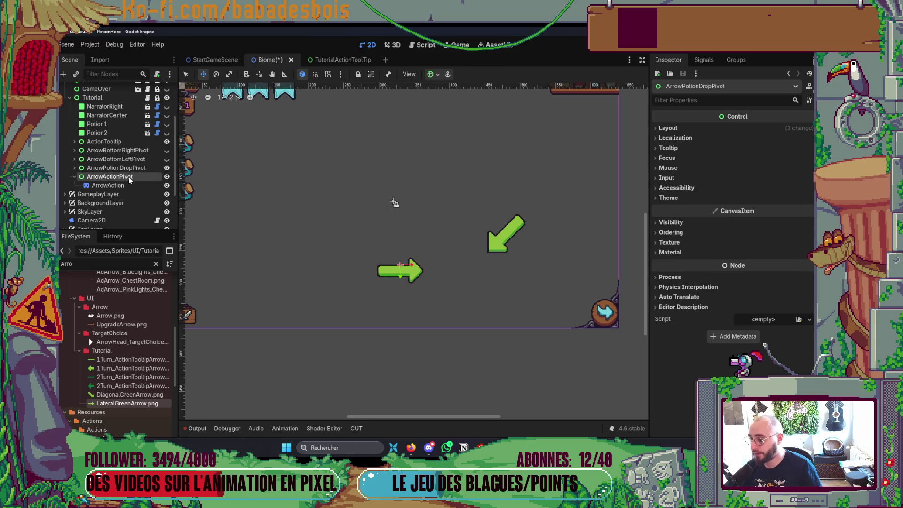
scroll(292, 175, "down", 3)
scroll(293, 175, "down", 3)
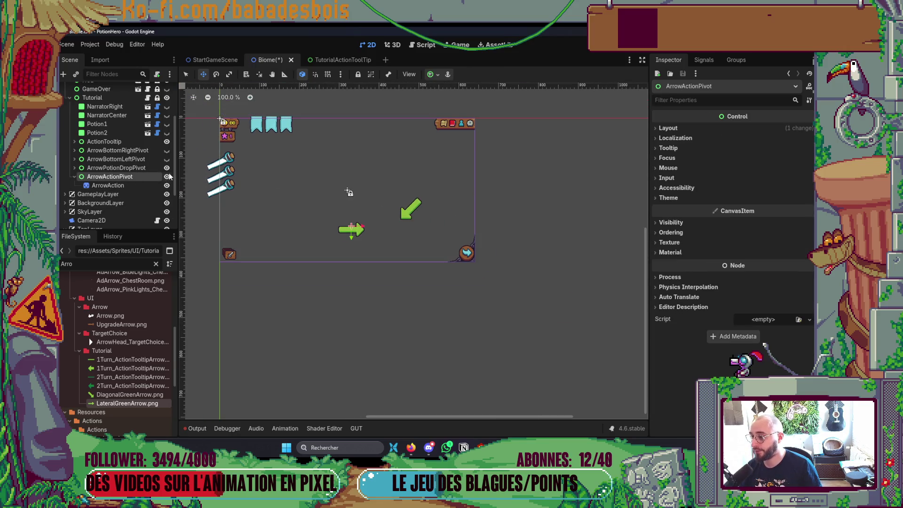
- Expand the bottom arrow pivots and leave ArrowBottomRight and ArrowBottomLeft hidden
left_click(74, 159)
left_click(75, 150)
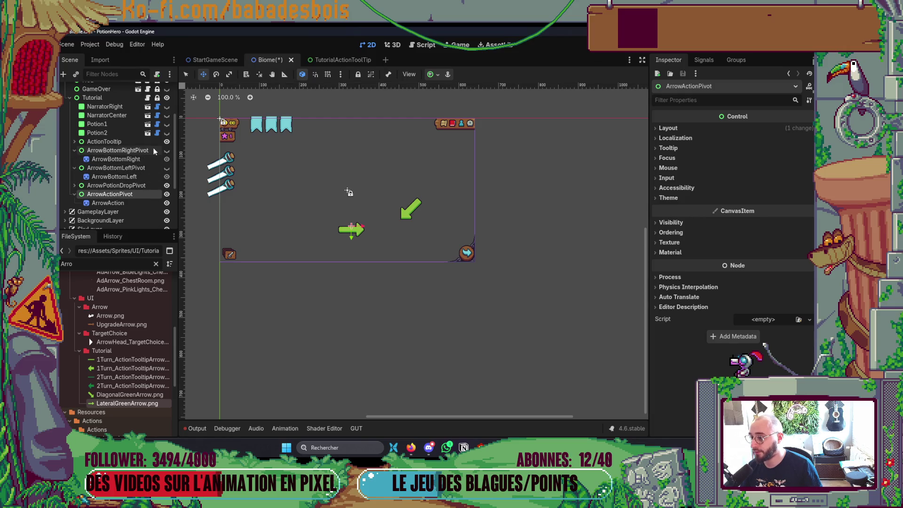
left_click(167, 159)
left_click(166, 176)
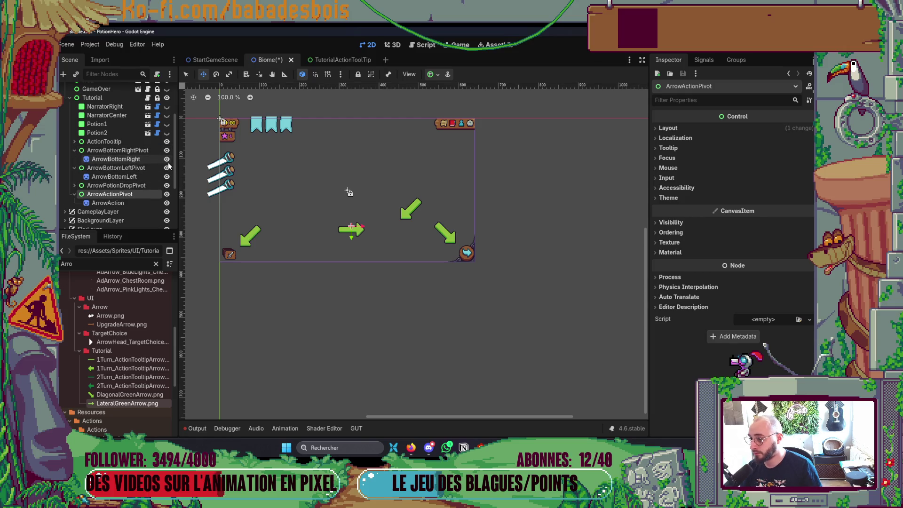
left_click(166, 159)
left_click(166, 177)
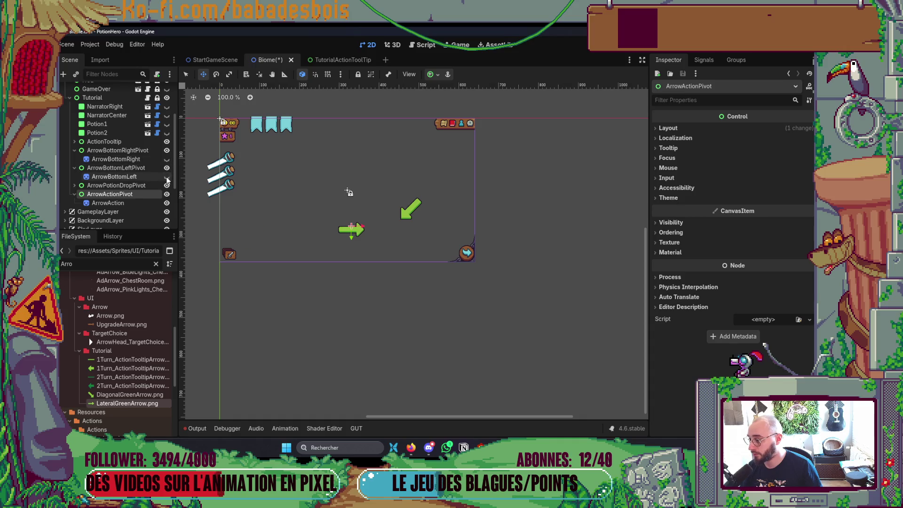
- Hide the ArrowAction and ArrowPotionDrop arrows, collapse all four pivots, and save the Biome scene
left_click(75, 186)
left_click(167, 211)
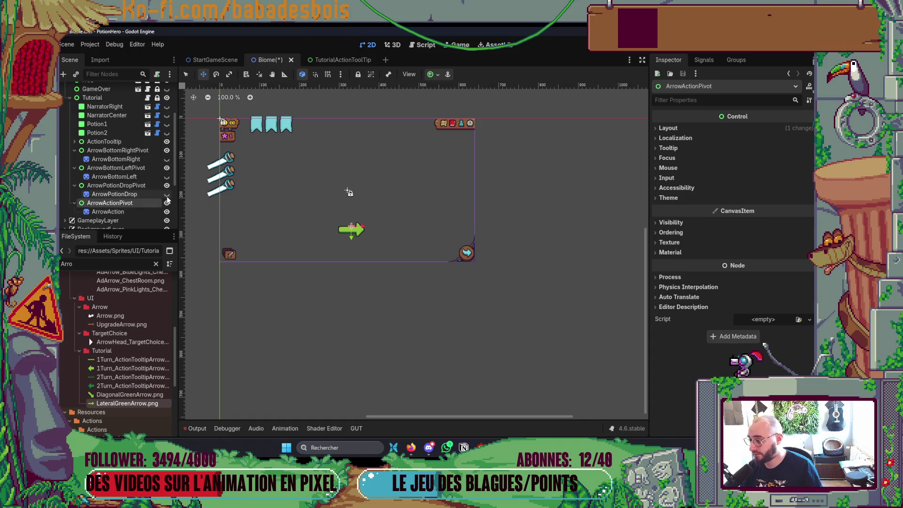
left_click(167, 211)
left_click(74, 203)
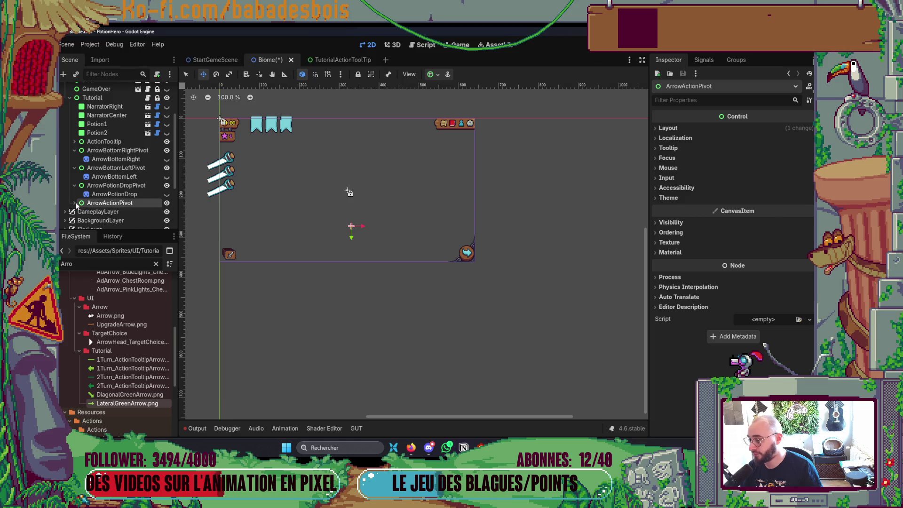
left_click(75, 185)
left_click(75, 167)
left_click(74, 150)
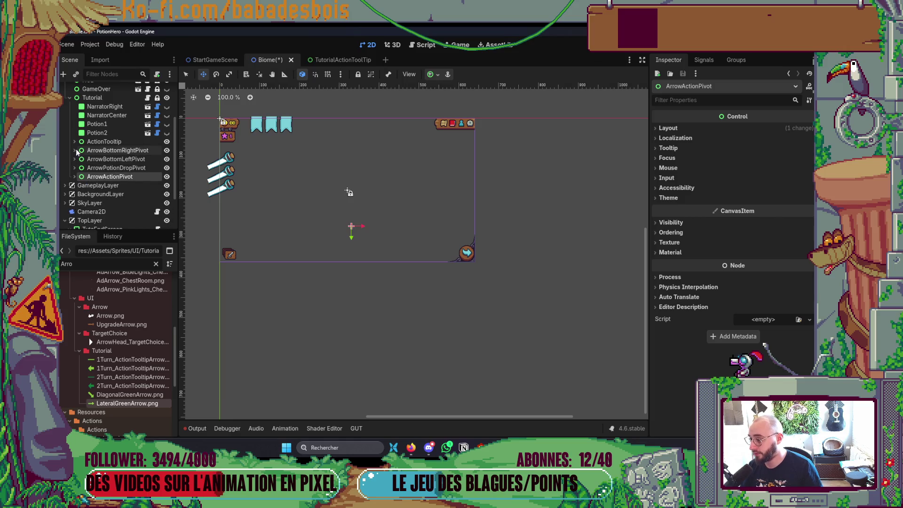
key("ctrl+s")
key("alt+Tab")
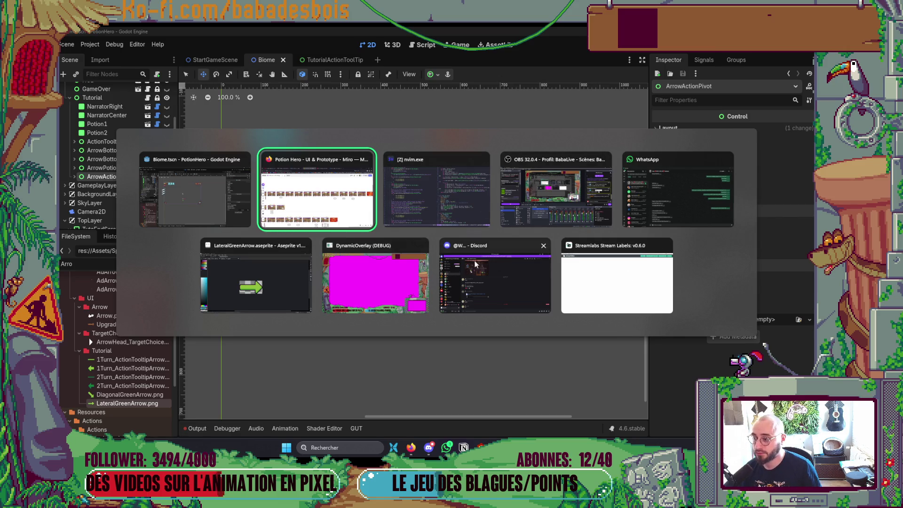
- Scroll across the rows of tutorial mockup screenshots on the Potion Hero board, then return to Godot
scroll(429, 247, "down", 5)
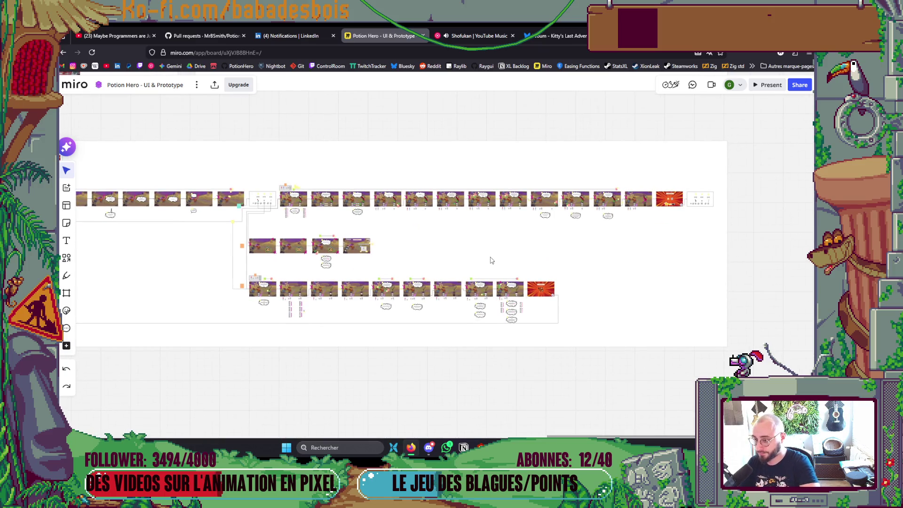
scroll(290, 252, "up", 8)
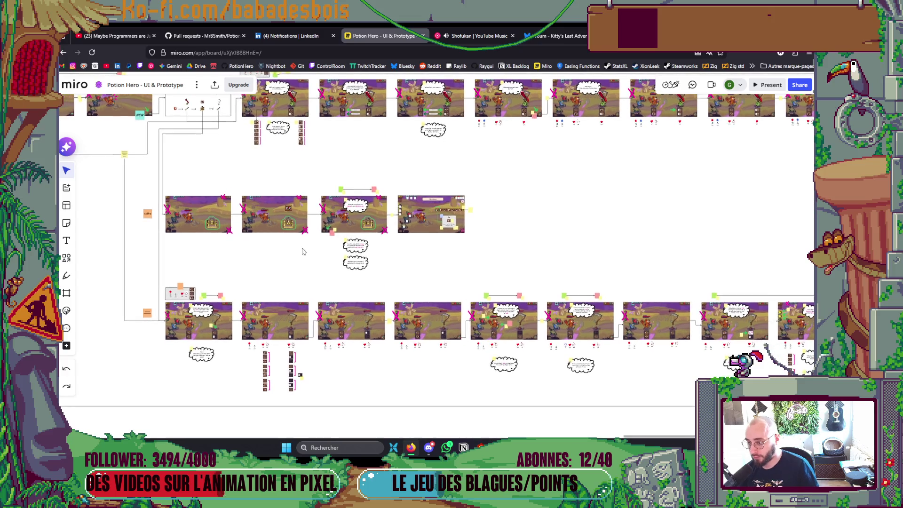
scroll(276, 325, "left", 3)
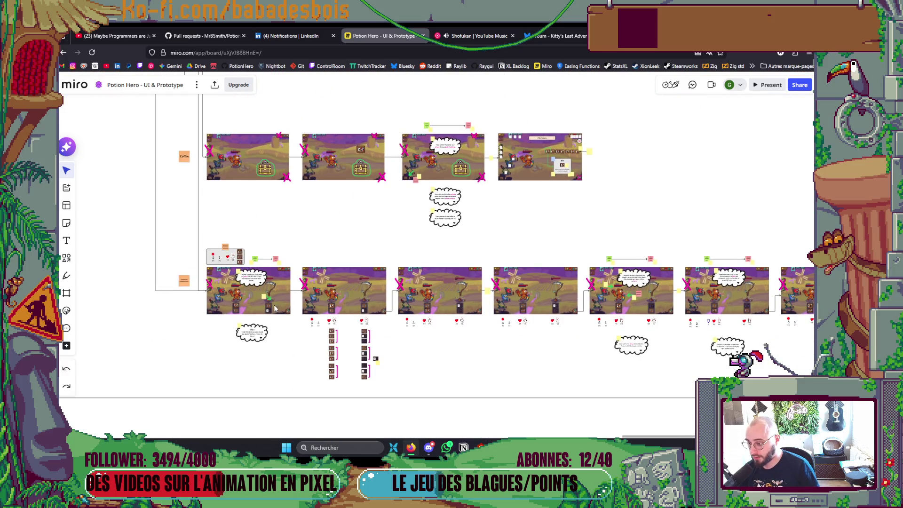
scroll(276, 308, "down", 3)
scroll(282, 309, "up", 2)
scroll(290, 310, "right", 5)
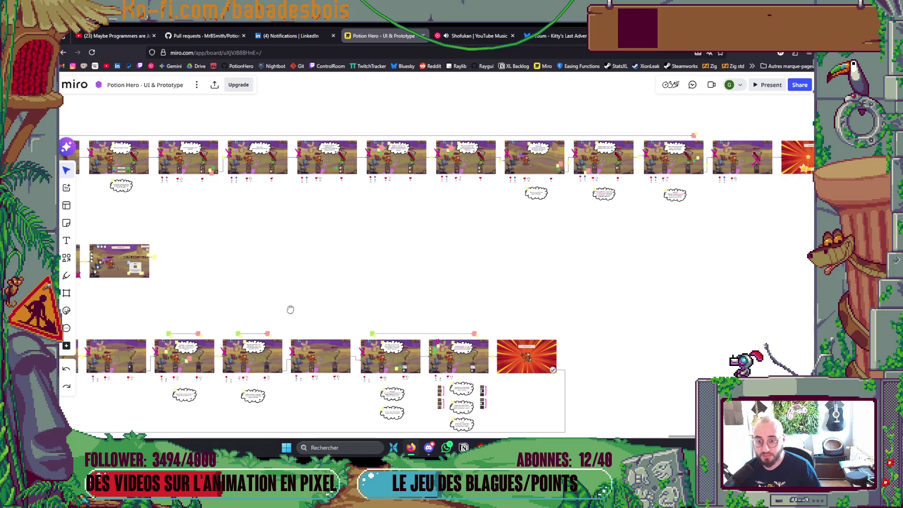
scroll(290, 309, "left", 4)
scroll(312, 298, "up", 6)
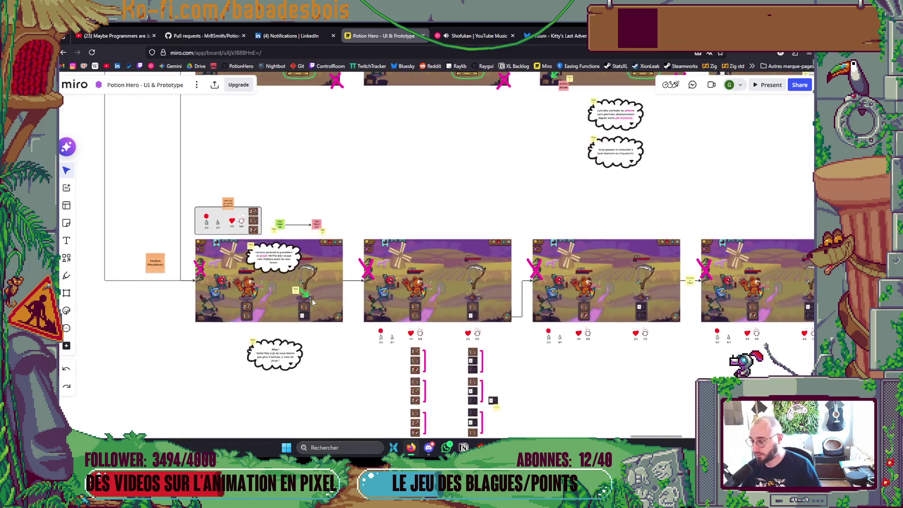
scroll(314, 298, "up", 3)
key("alt+Tab")
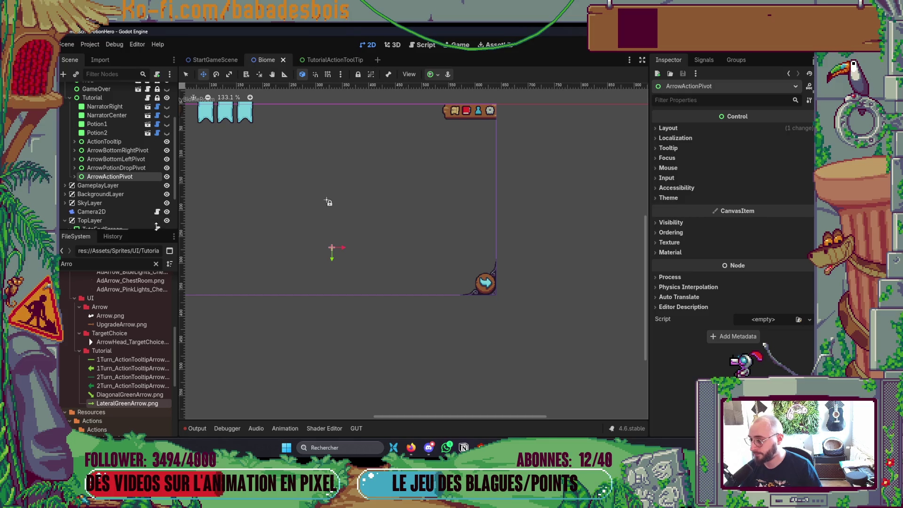
- Duplicate ArrowPotionDropPivot and rename the copy ArrowPassivePivot
left_click(122, 167)
key("ctrl+d")
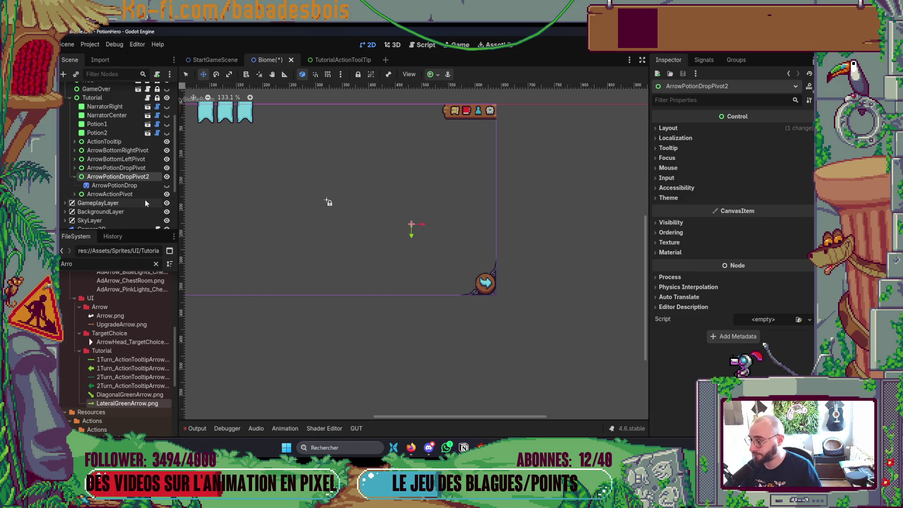
double_click(125, 177)
left_click(136, 176)
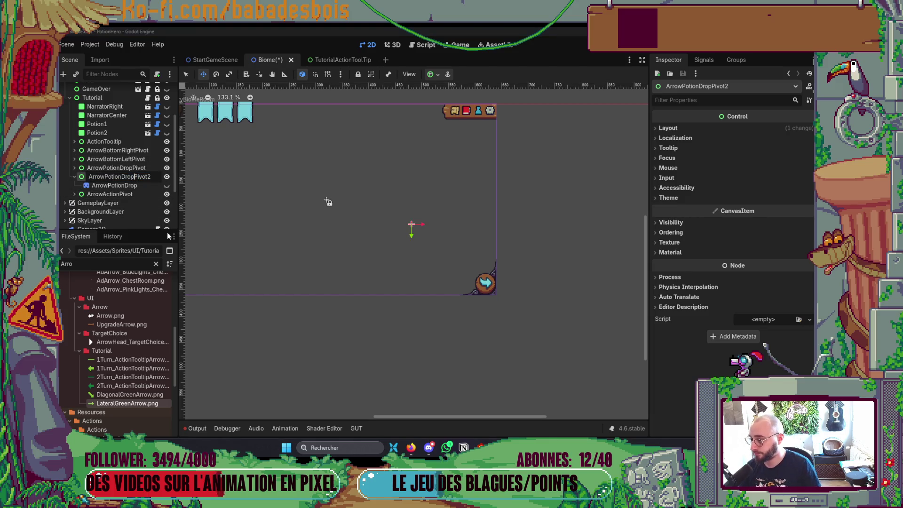
key("BackSpace")
key("BackSpace")
key("BackSpace")
key("BackSpace")
key("BackSpace")
type("assive")
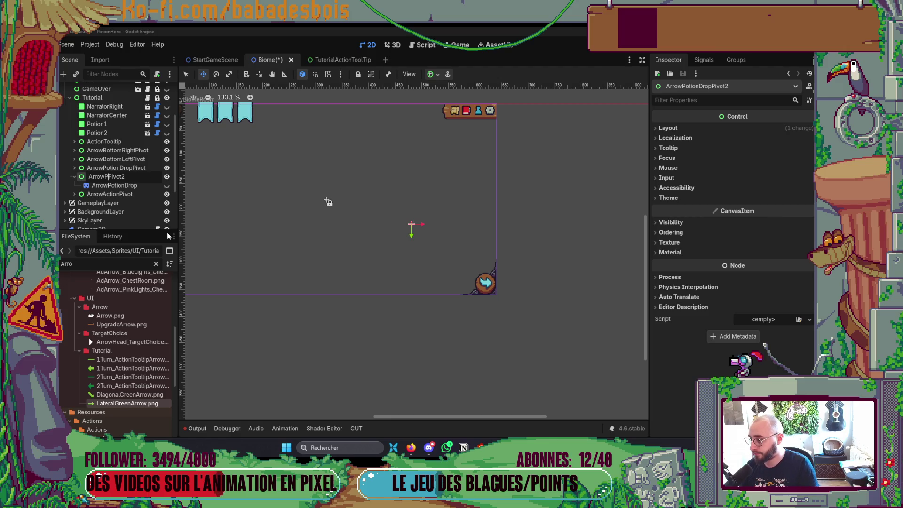
key("Return")
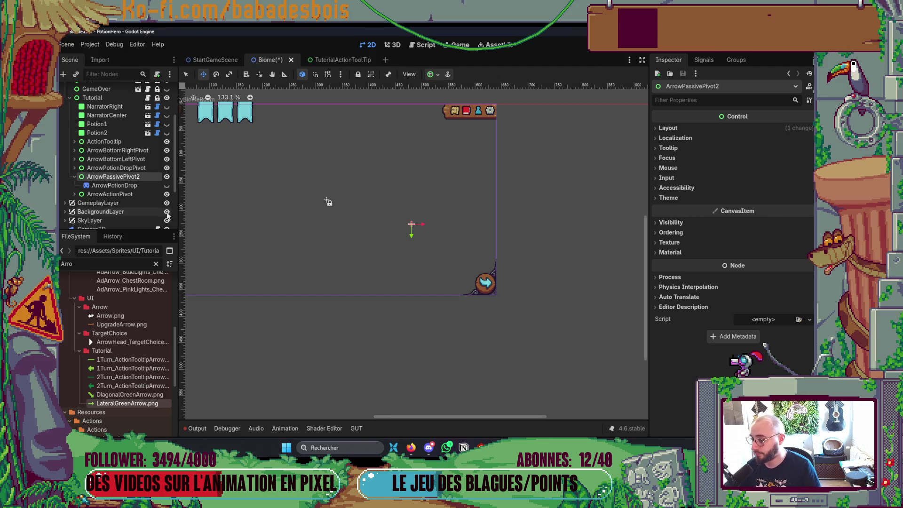
left_click(140, 177)
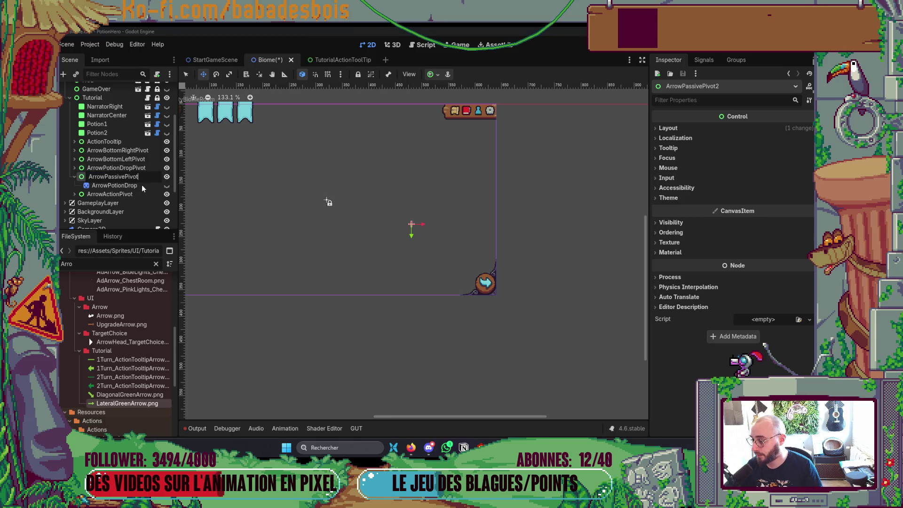
left_click(144, 187)
- Rename the copied sprite ArrowPassive and uncheck Flip H
left_click(145, 185)
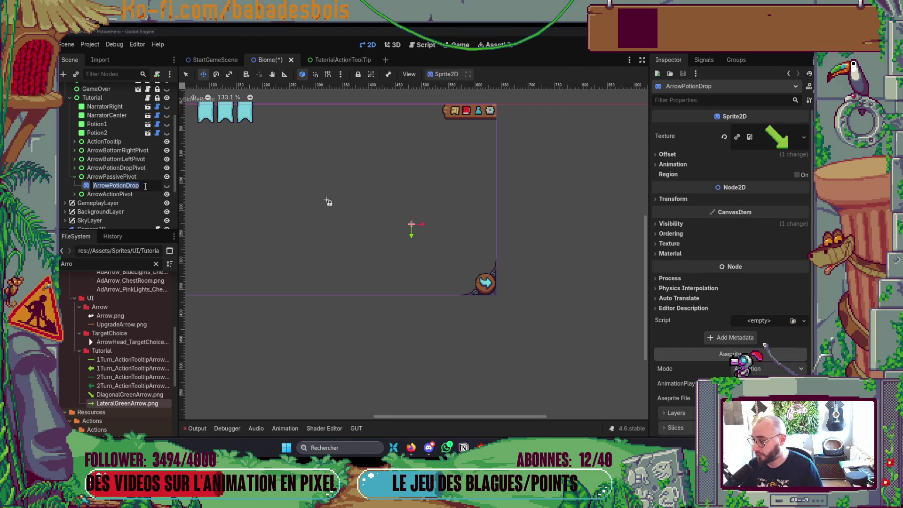
type("ArrowPa")
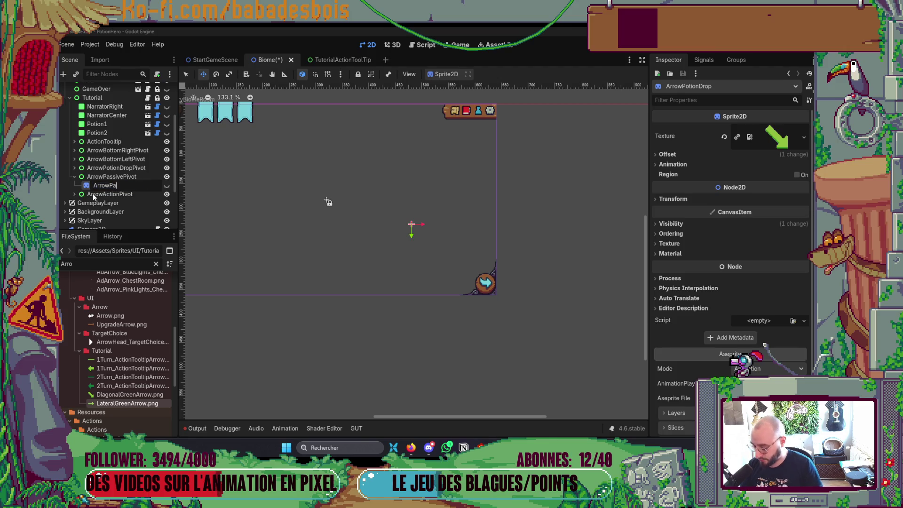
type("ssive")
key("Return")
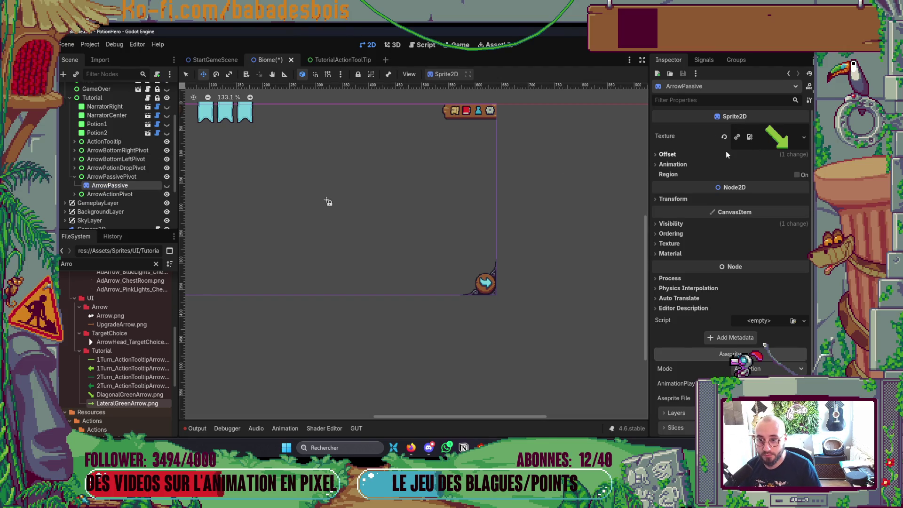
left_click(727, 154)
left_click(739, 203)
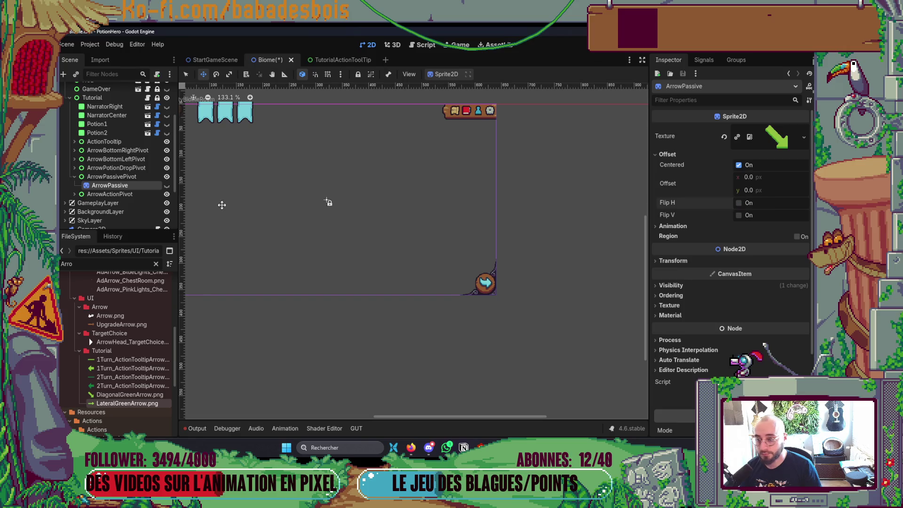
- Show the ArrowPassive arrow, nudge it slightly left, and save
left_click(167, 186)
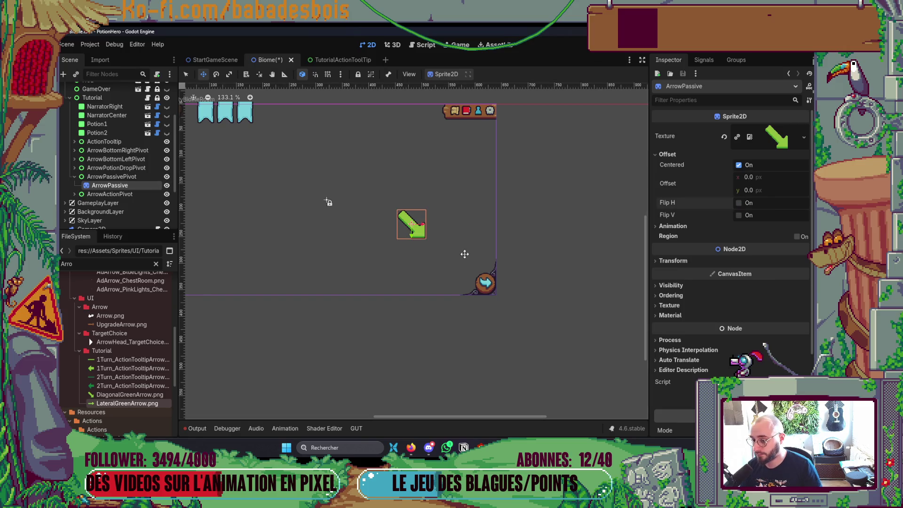
left_click_drag(464, 254, 464, 254)
key("Left")
key("Left")
key("Left")
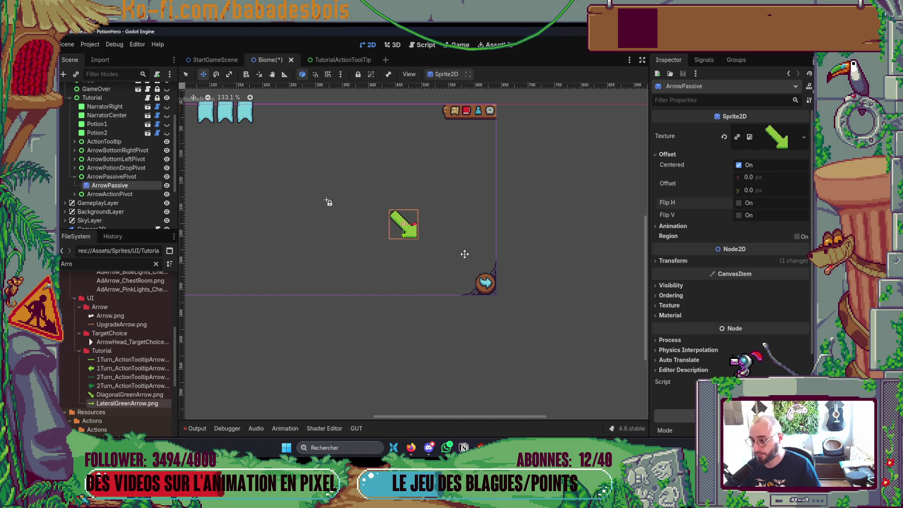
key("Left")
key("Left")
key("ctrl+s")
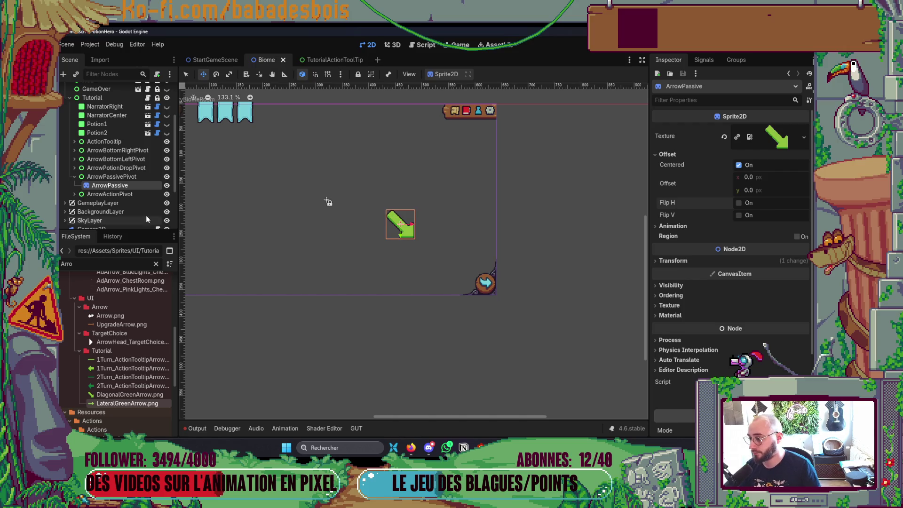
- Hide the ArrowPassive arrow, collapse ArrowPassivePivot, and save the Biome scene
left_click(166, 185)
left_click(167, 185)
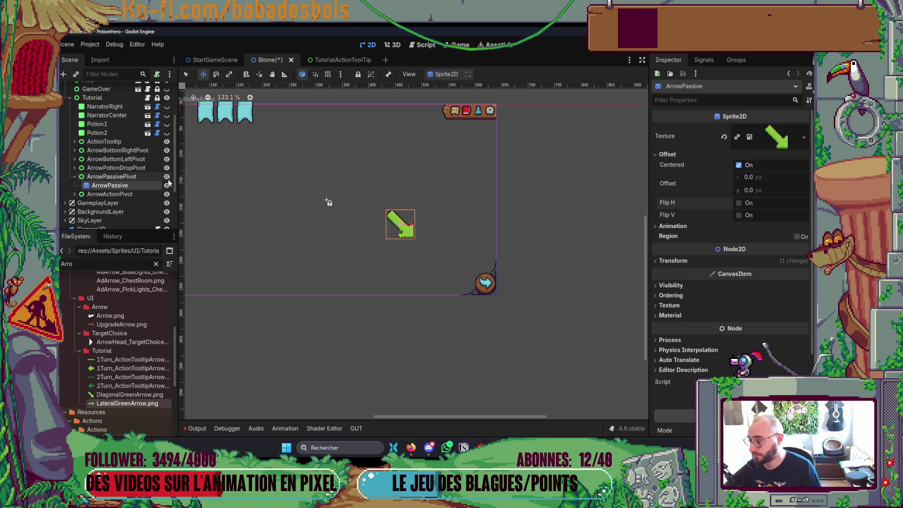
left_click(165, 186)
left_click(74, 177)
key("ctrl+s")
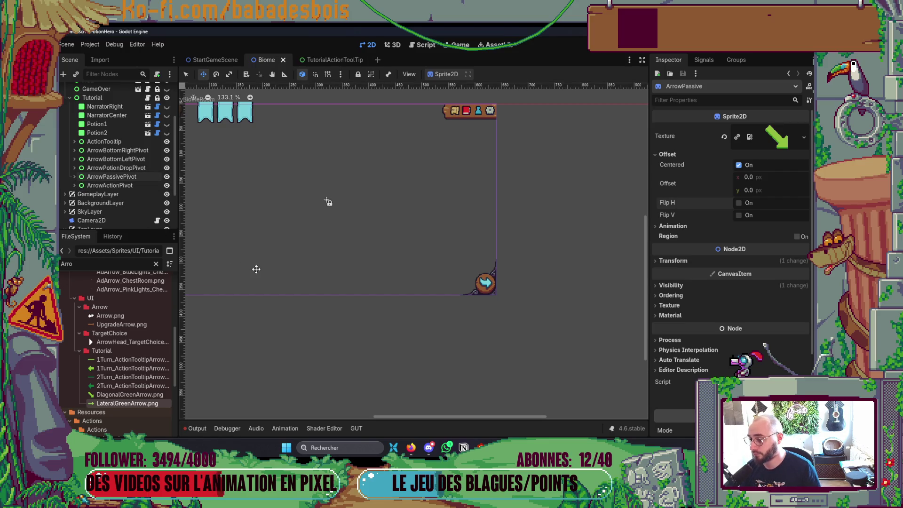
key("alt+Tab")
scroll(492, 291, "down", 2)
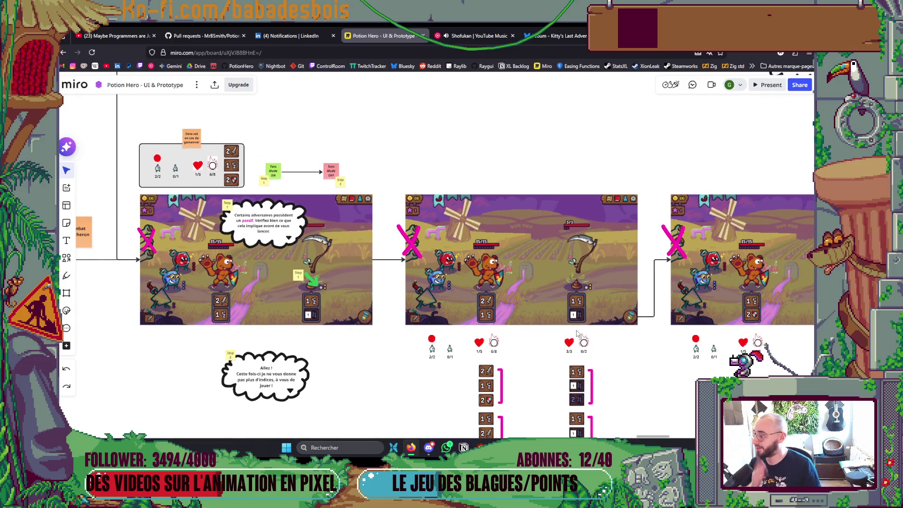
scroll(607, 366, "right", 1)
scroll(608, 364, "right", 4)
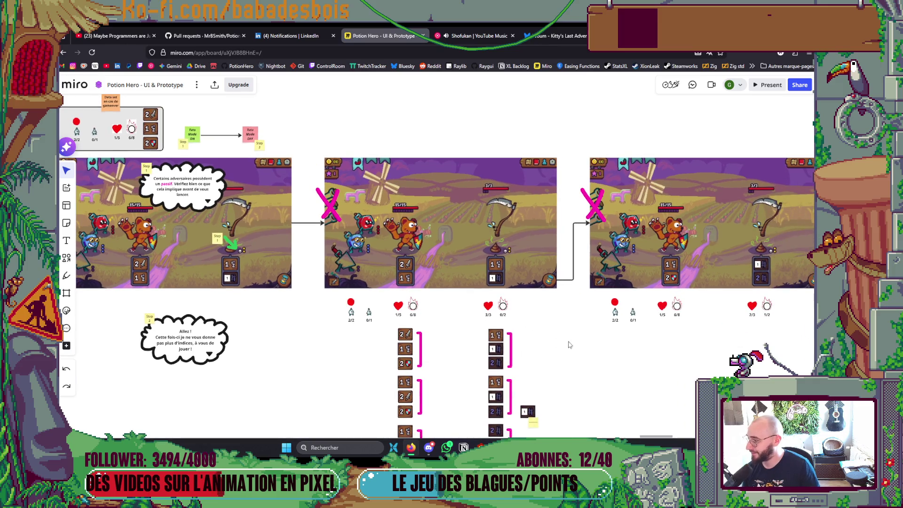
scroll(610, 354, "down", 2)
scroll(583, 324, "right", 5)
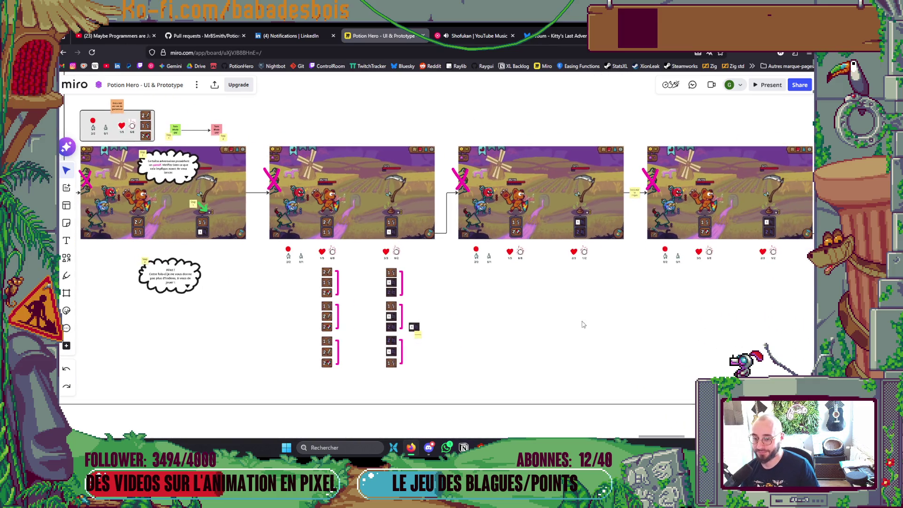
scroll(698, 340, "right", 6)
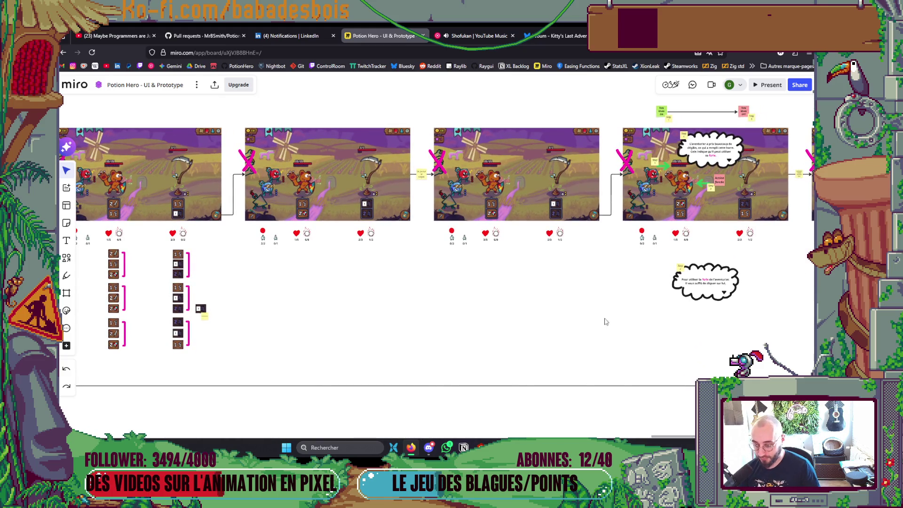
left_click(473, 36)
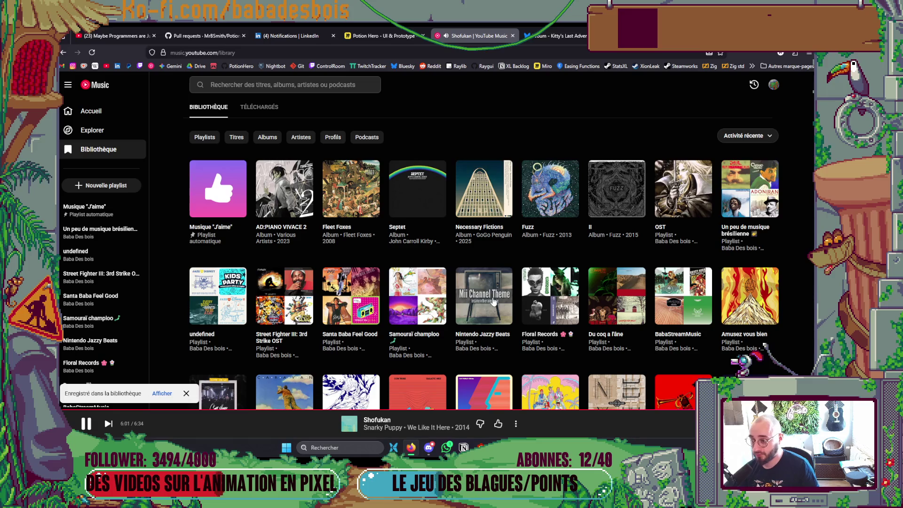
key("alt+Tab")
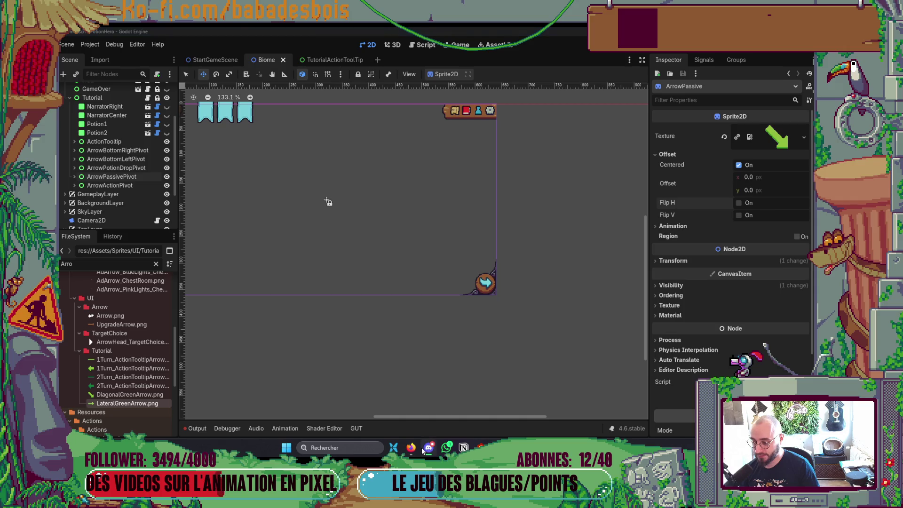
left_click(411, 447)
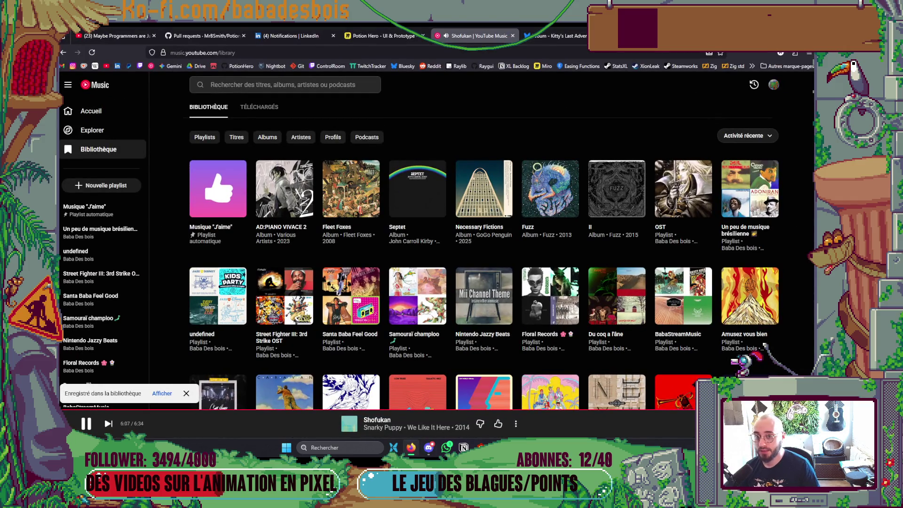
left_click(381, 36)
scroll(397, 306, "up", 2)
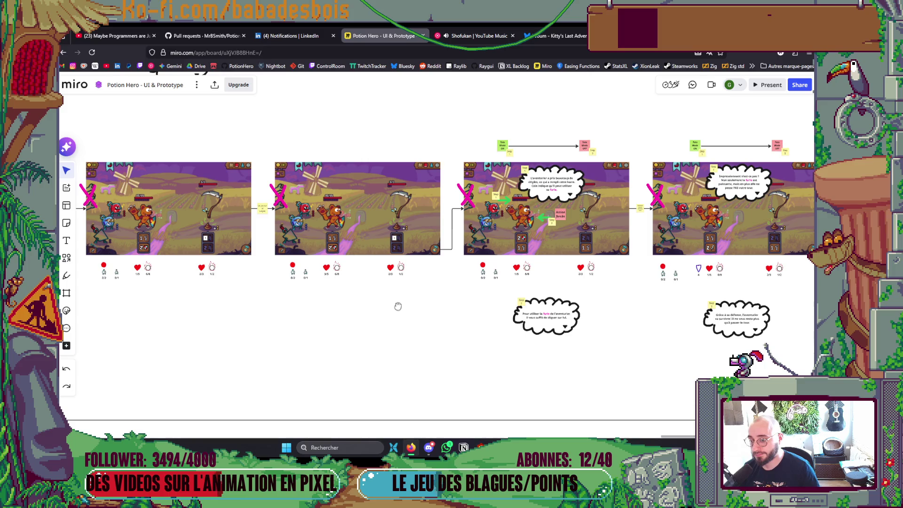
scroll(501, 226, "up", 3)
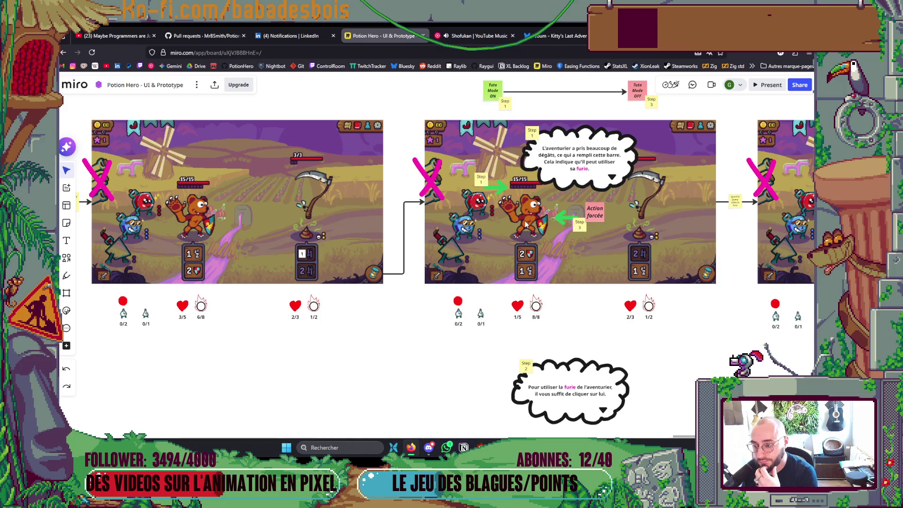
key("alt+Tab")
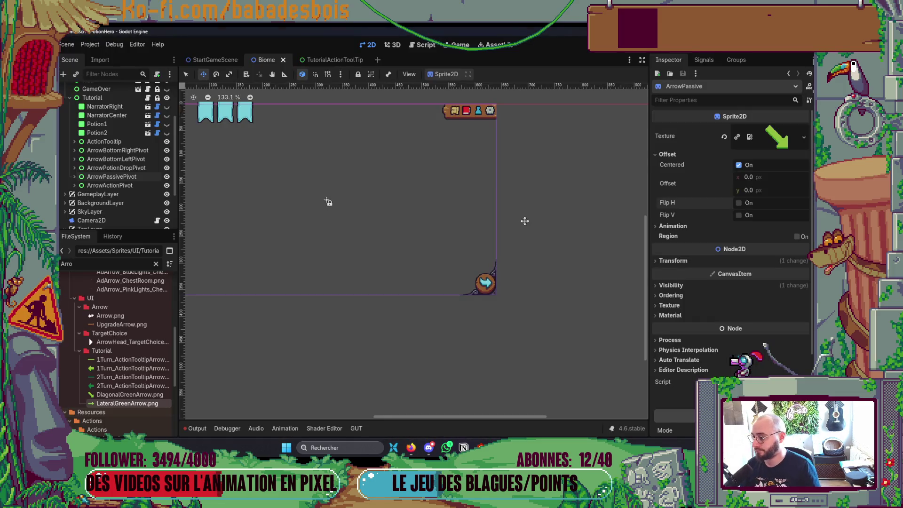
- Duplicate ArrowPassivePivot and rename the copy ArrowFuryBar
left_click(153, 167)
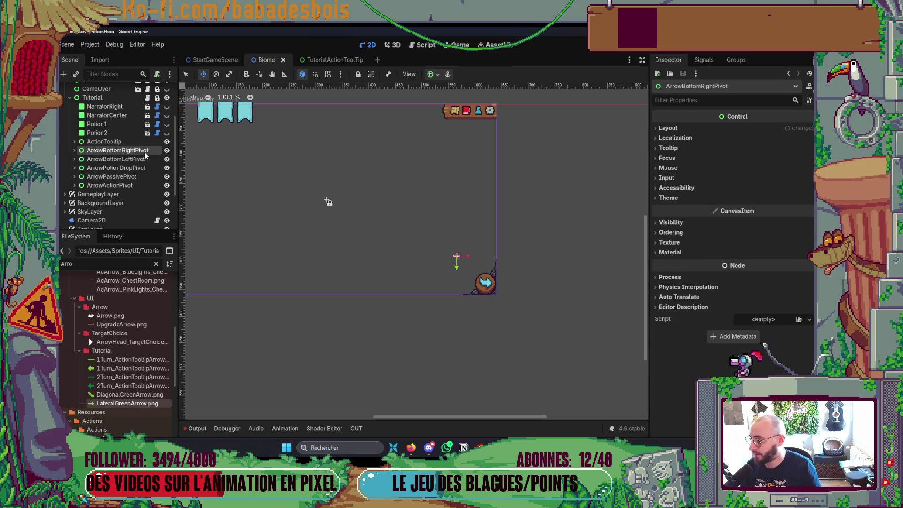
left_click(136, 176)
key("ctrl+d")
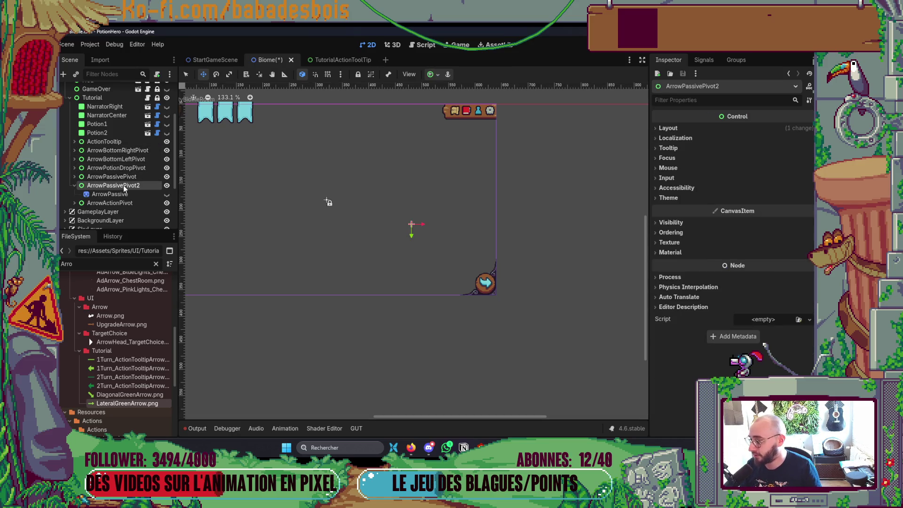
double_click(114, 186)
left_click(110, 185)
key("shift+End")
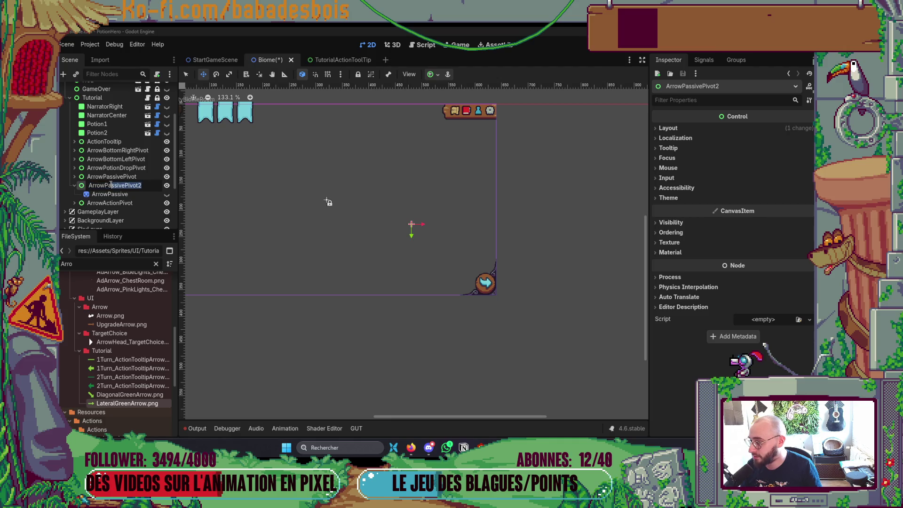
type("FuryBar")
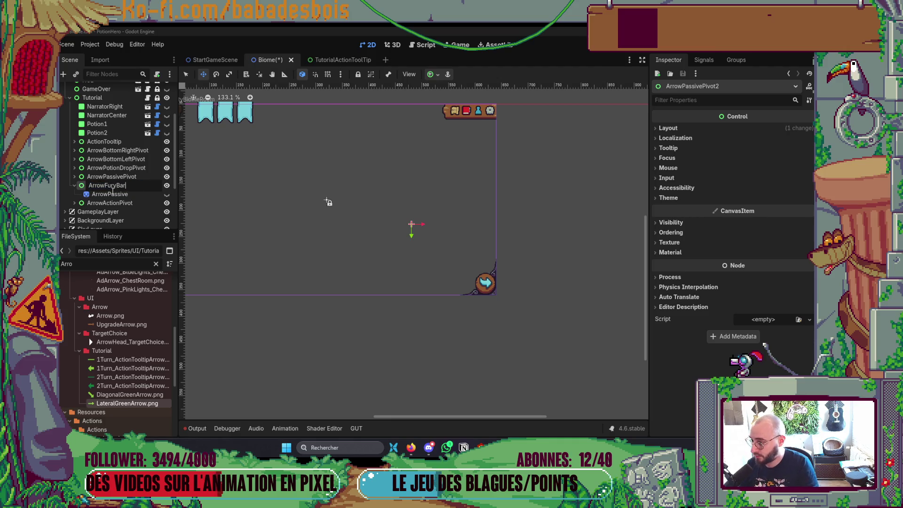
key("Return")
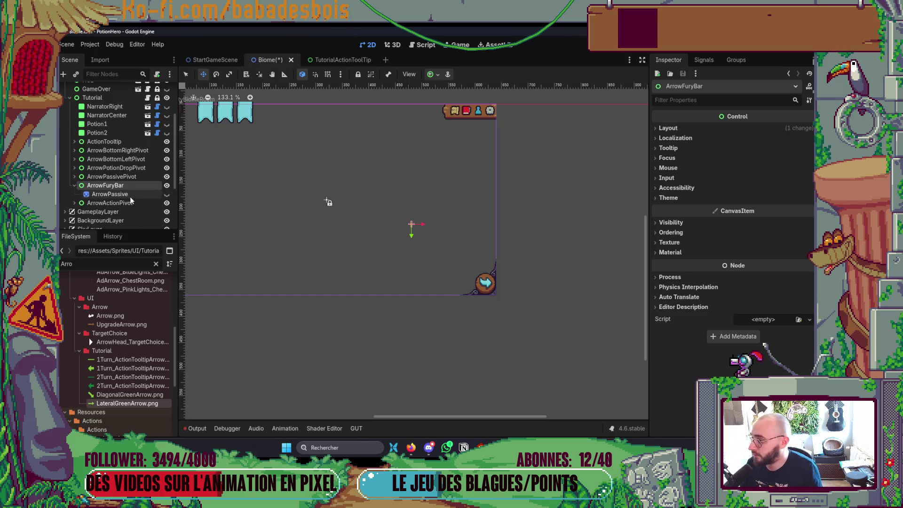
- Rename the child sprite ArrowFuryBar and complete the pivot name as ArrowFuryBarPivot
left_click(128, 196)
left_click(144, 194)
left_click_drag(144, 193, 105, 195)
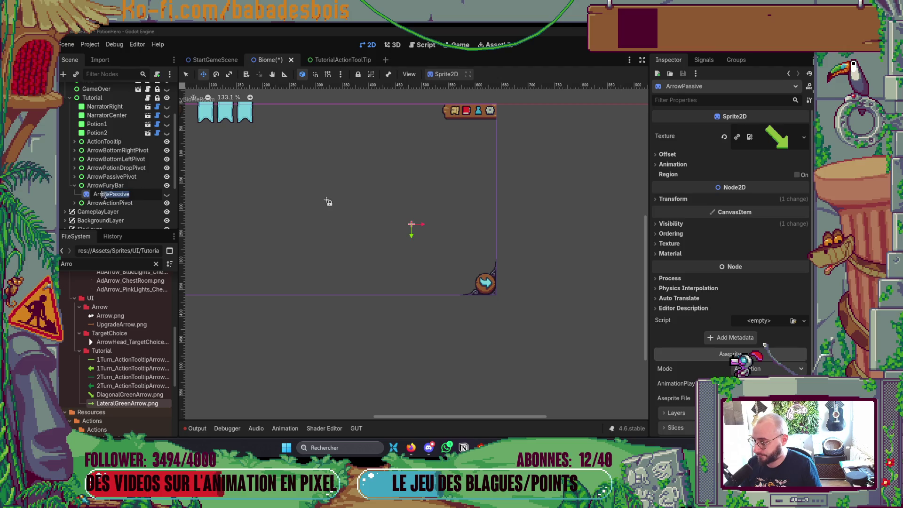
type("FuryBar")
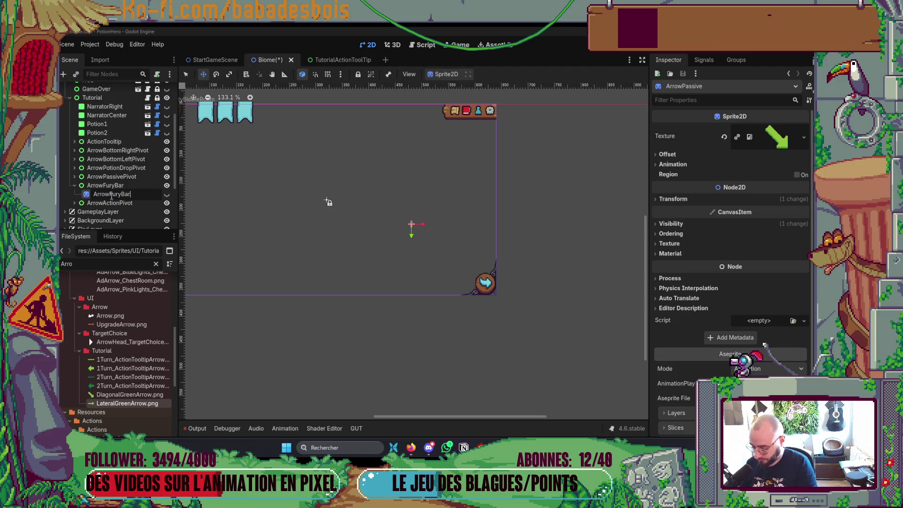
key("Return")
left_click(131, 183)
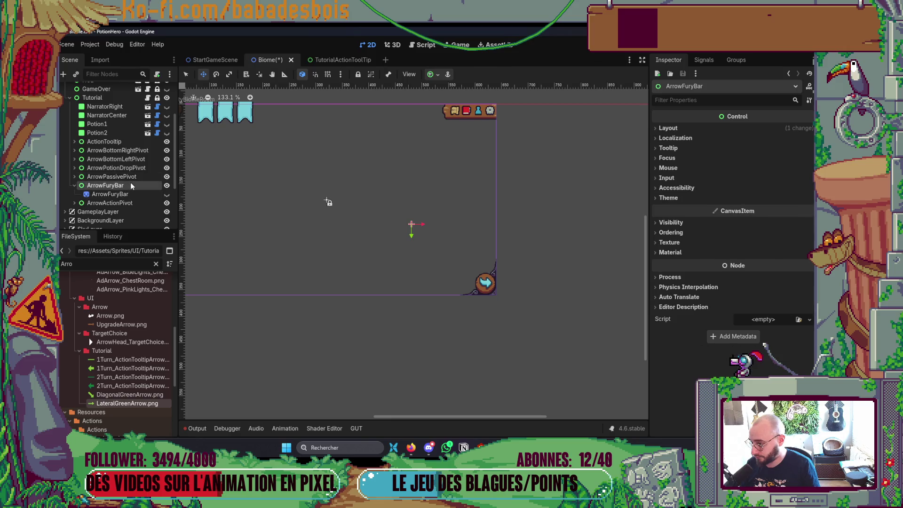
left_click(137, 187)
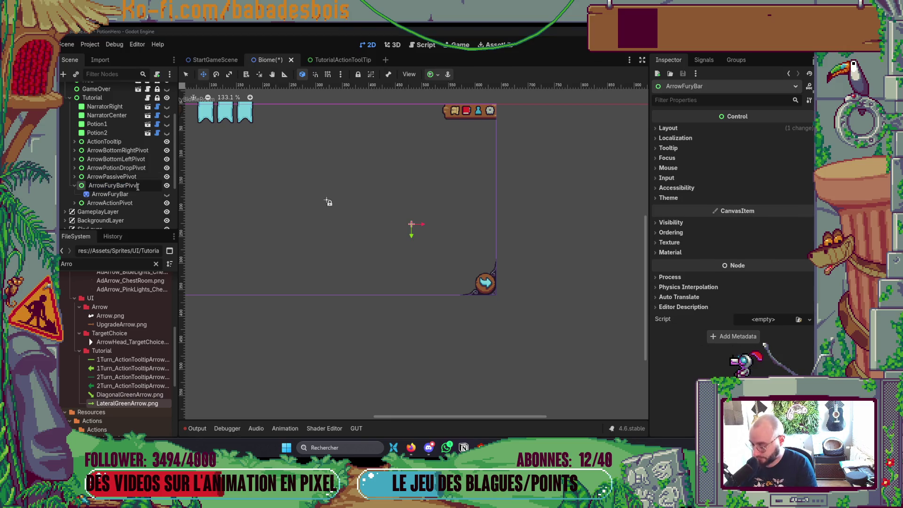
type("ot")
key("Return")
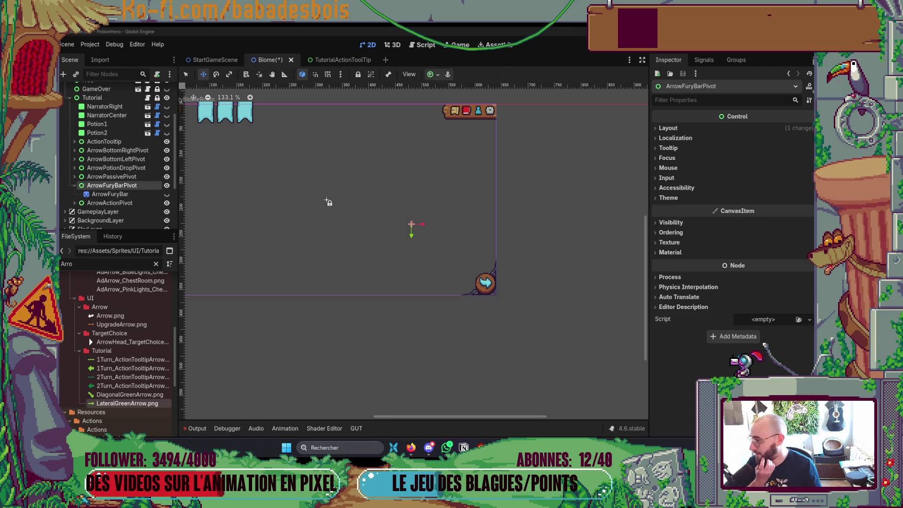
key("alt+Tab")
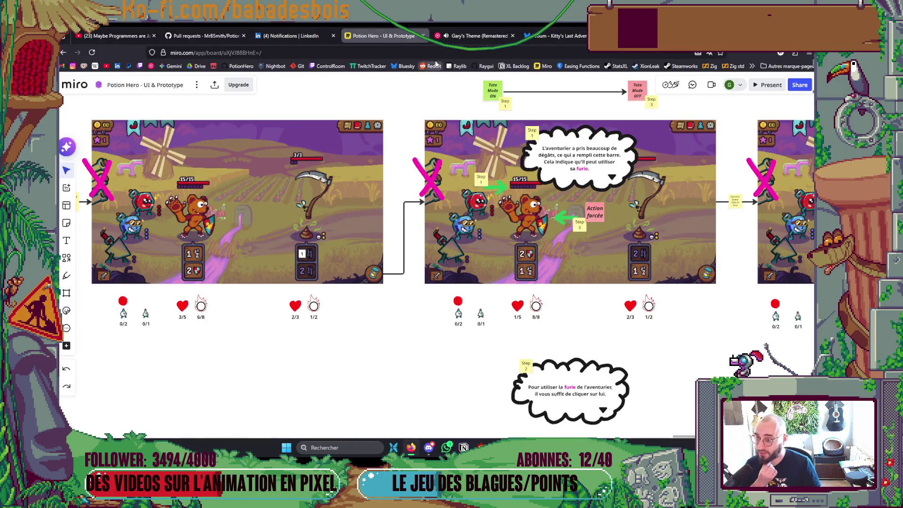
- Filter the YouTube Music library to Albums and play Best of Me, then return to Godot
left_click(475, 36)
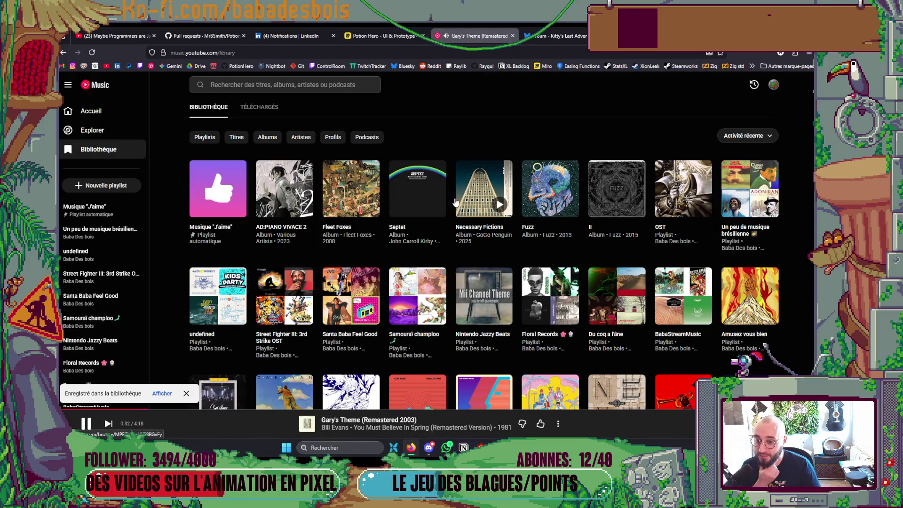
left_click(295, 138)
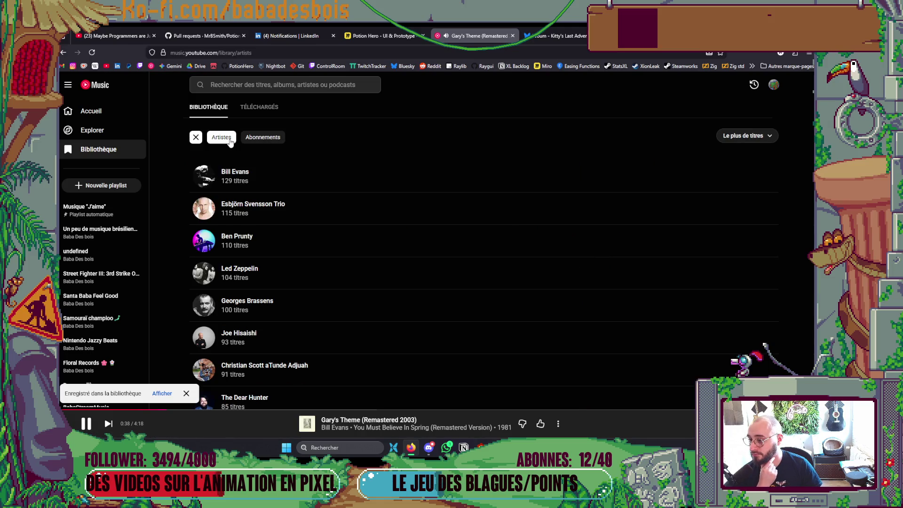
left_click(197, 138)
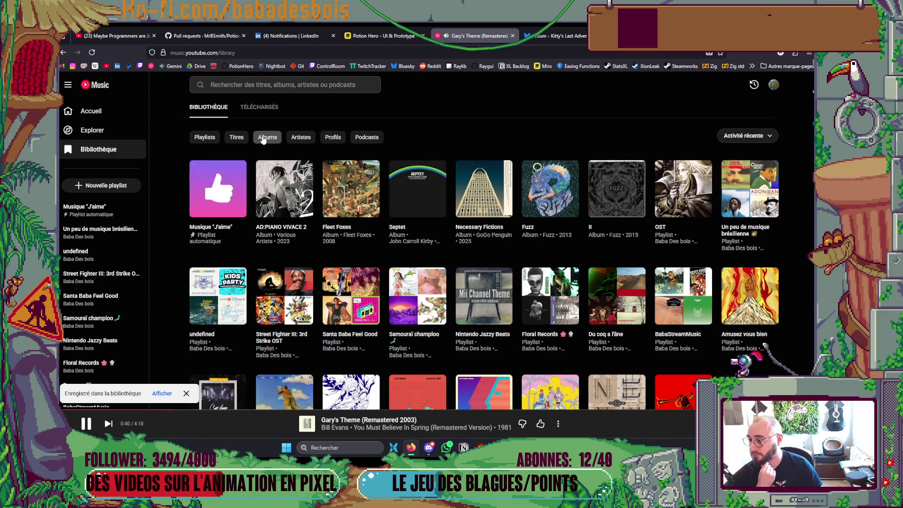
left_click(264, 137)
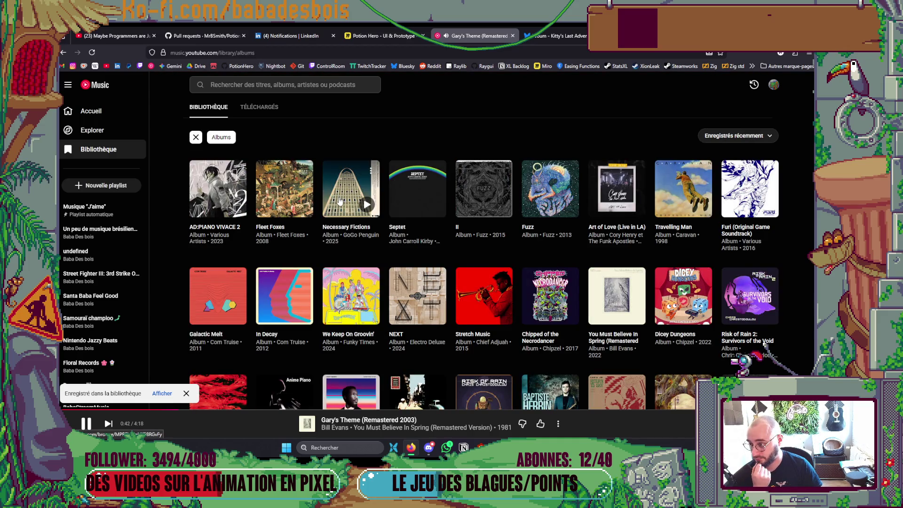
scroll(339, 201, "down", 2)
scroll(342, 204, "down", 3)
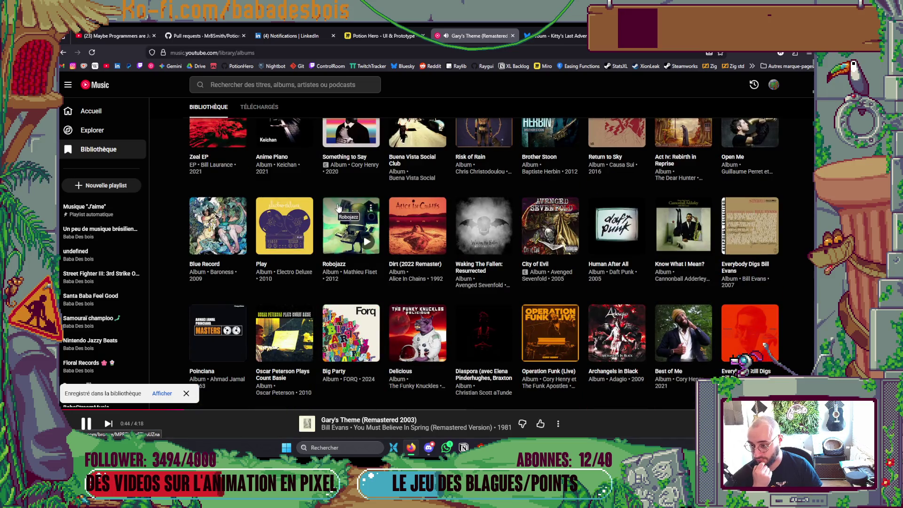
scroll(444, 226, "up", 1)
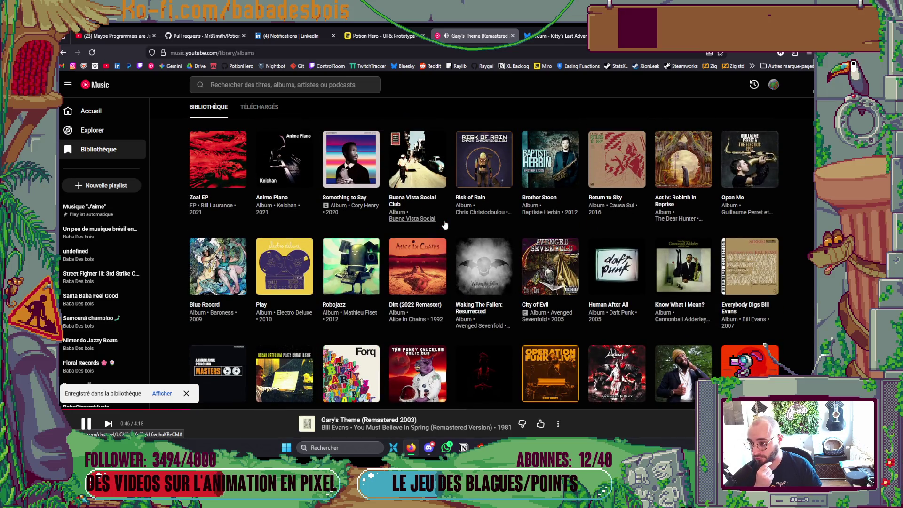
scroll(444, 225, "down", 2)
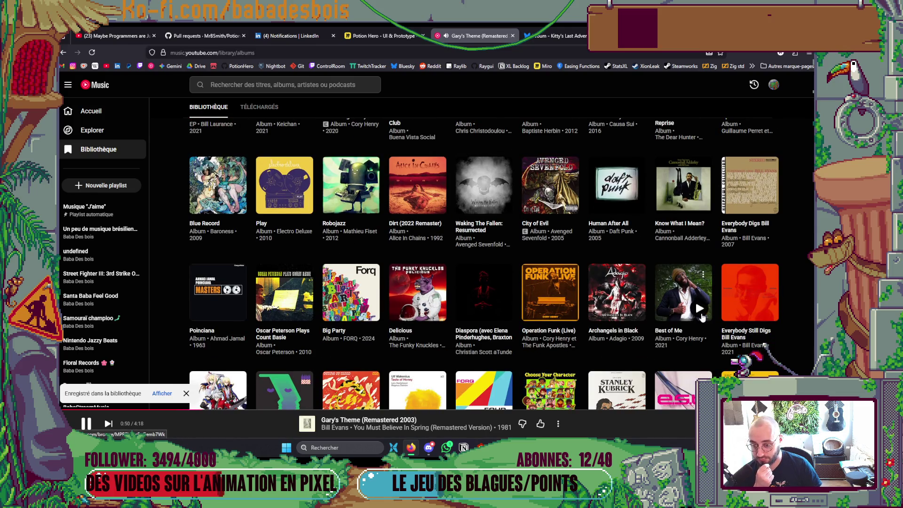
left_click(699, 309)
key("alt+Tab")
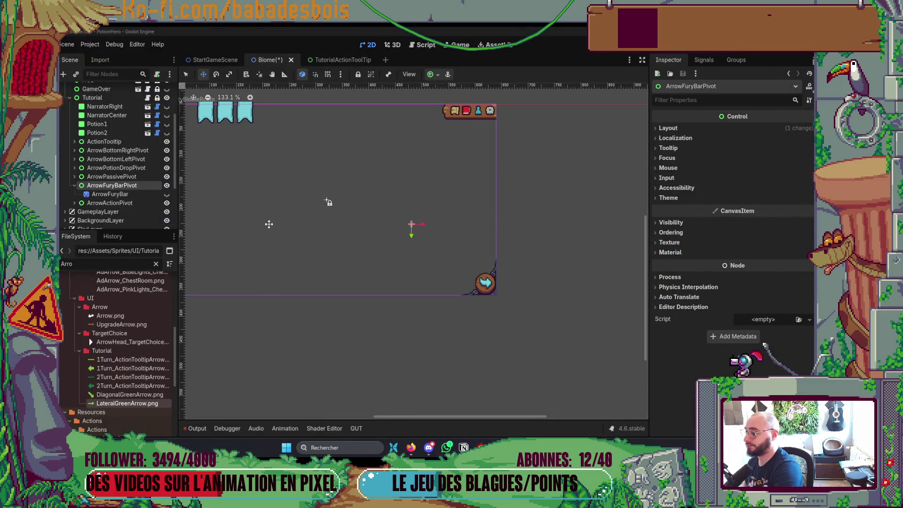
- Assign LateralGreenArrow.png as the ArrowFuryBar sprite texture
left_click(167, 194)
left_click(143, 195)
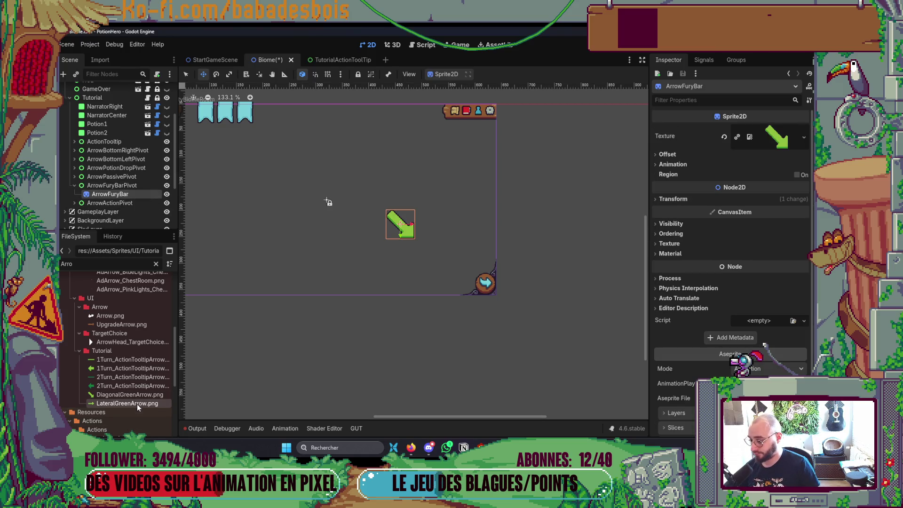
mouse_move(140, 405)
left_mouse_down()
mouse_move(745, 212)
mouse_move(772, 138)
left_mouse_up()
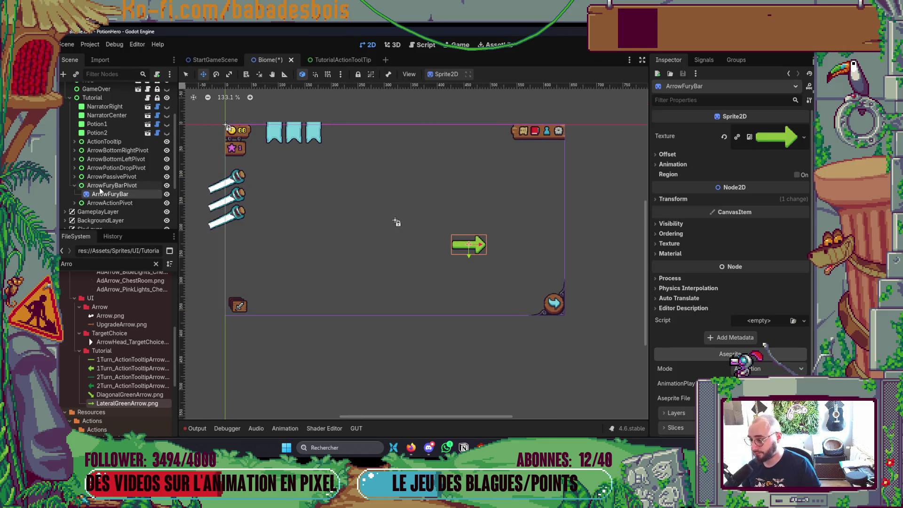
- Move ArrowFuryBarPivot beside the white blade icons in the upper left and save
left_click(122, 187)
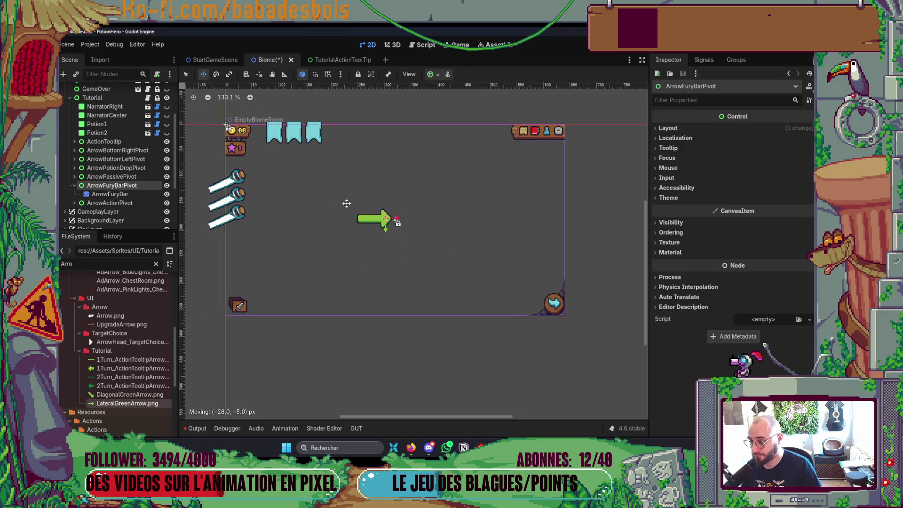
left_click_drag(479, 243, 287, 184)
left_click(109, 195)
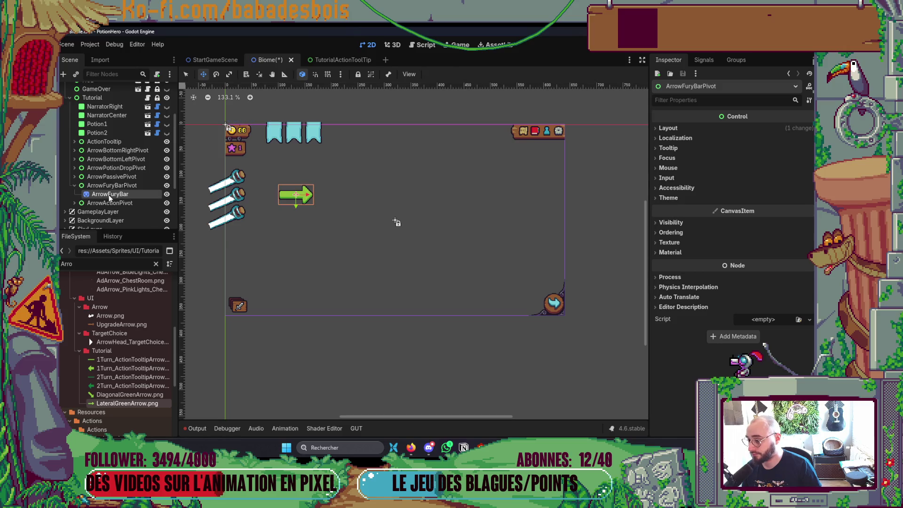
left_click(117, 186)
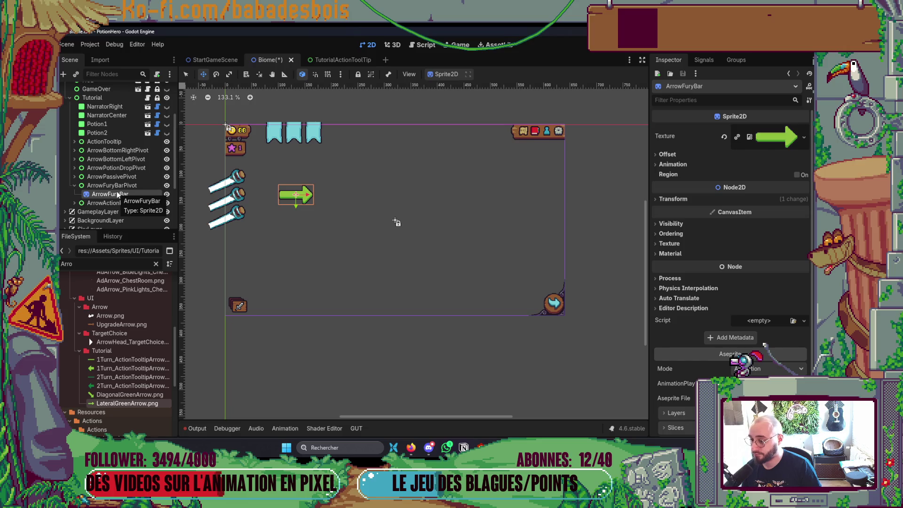
key("ctrl+s")
scroll(294, 192, "up", 2)
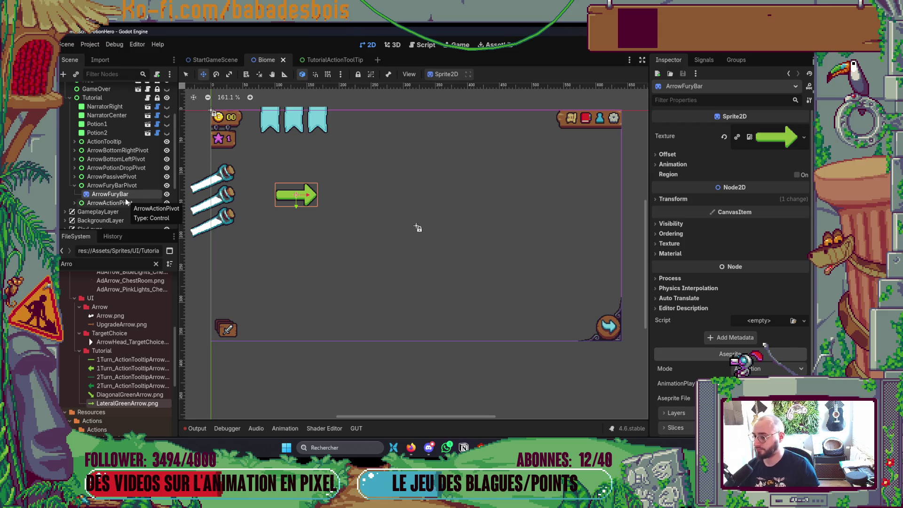
left_click(134, 186, "ctrl")
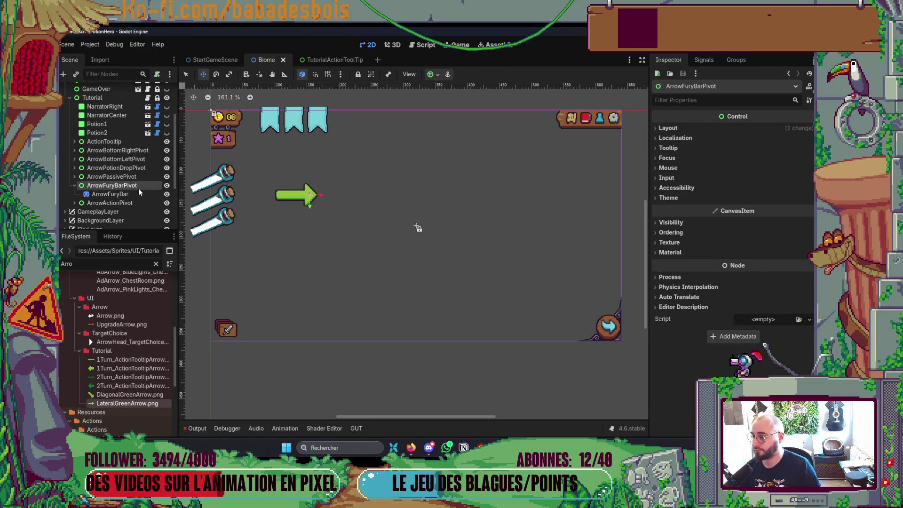
- Duplicate ArrowFuryBarPivot and rename both the copy and its child sprite to ArrowFury
key("ctrl+d")
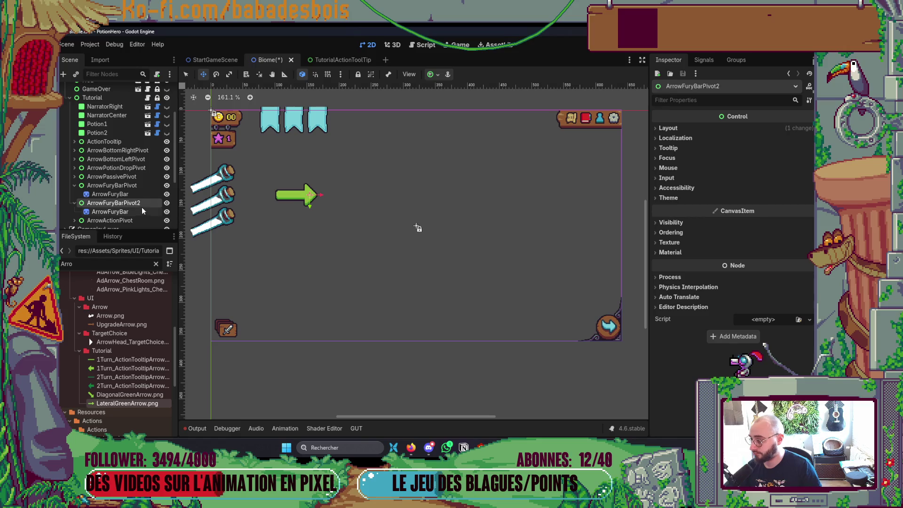
double_click(142, 206)
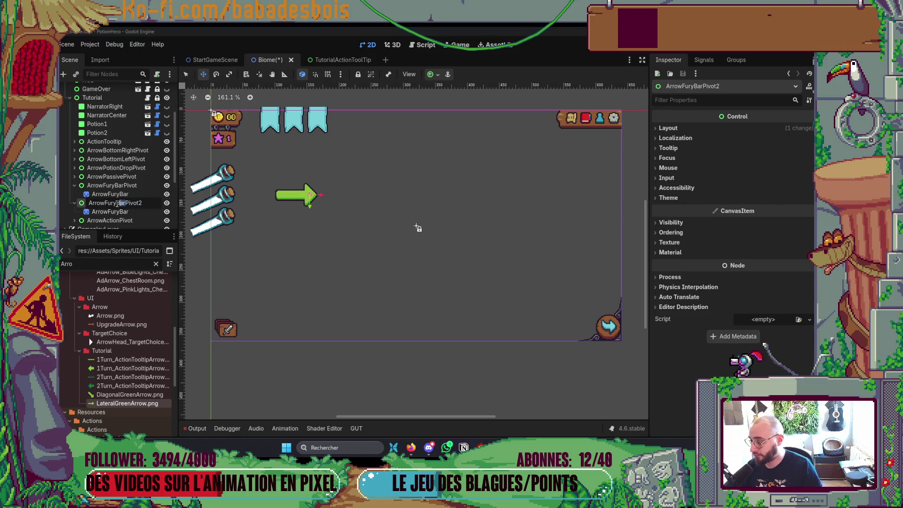
left_click_drag(125, 203, 115, 203)
key("BackSpace")
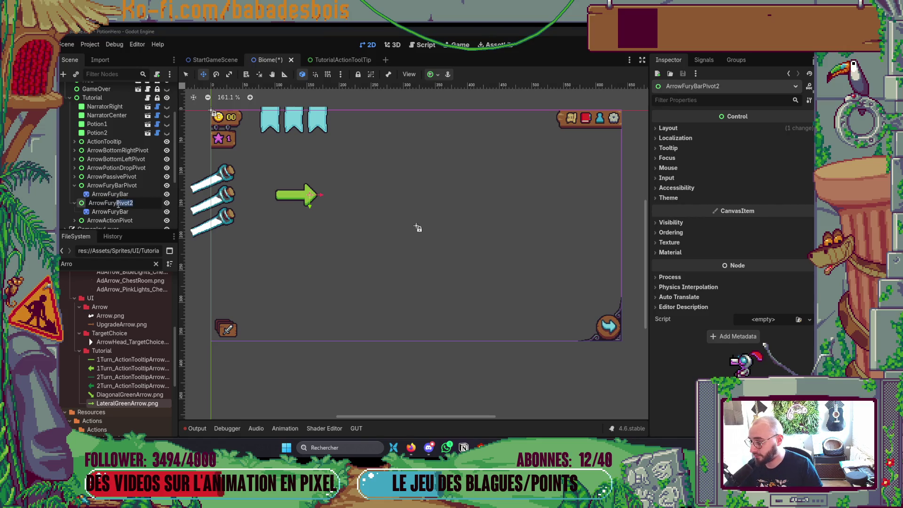
key("BackSpace")
key("Return")
left_click(137, 211)
left_click(138, 211)
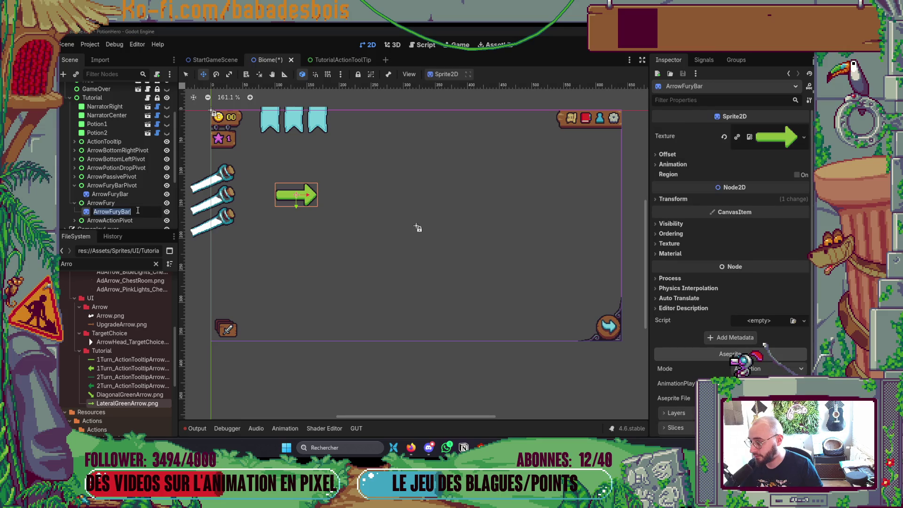
left_click(137, 212)
key("BackSpace")
key("BackSpace")
key("BackSpace")
key("Return")
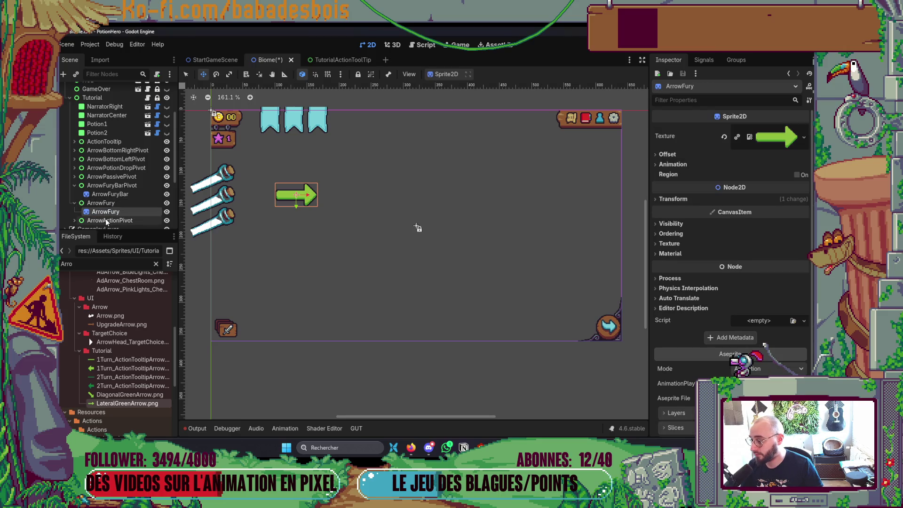
- Flip the ArrowFury sprite horizontally so it points left, and move it lower and right
left_click(676, 165)
left_click(676, 165)
left_click(667, 155)
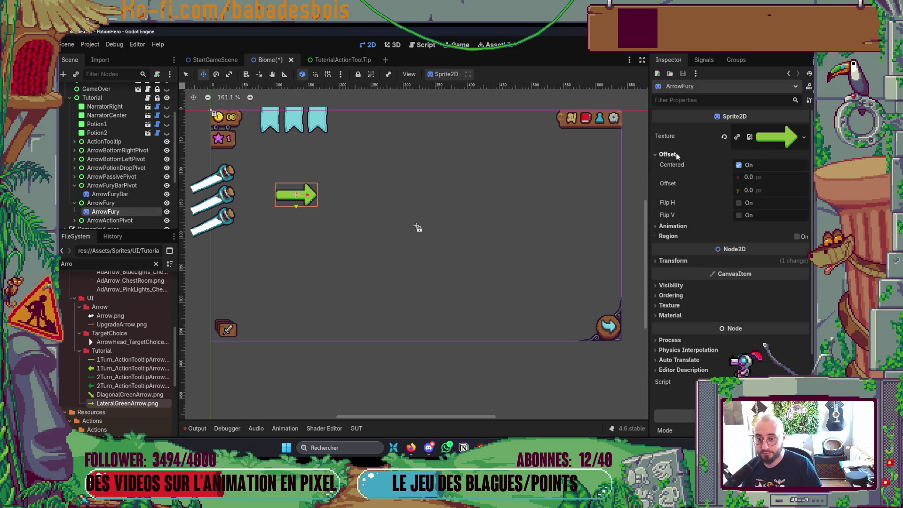
left_click(739, 203)
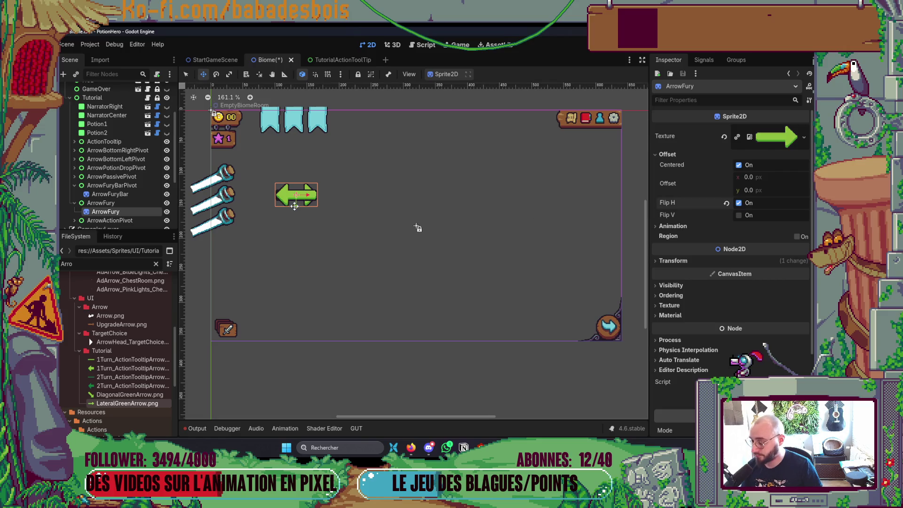
mouse_move(294, 206)
left_mouse_down()
mouse_move(371, 238)
mouse_move(357, 244)
mouse_move(367, 245)
left_mouse_up()
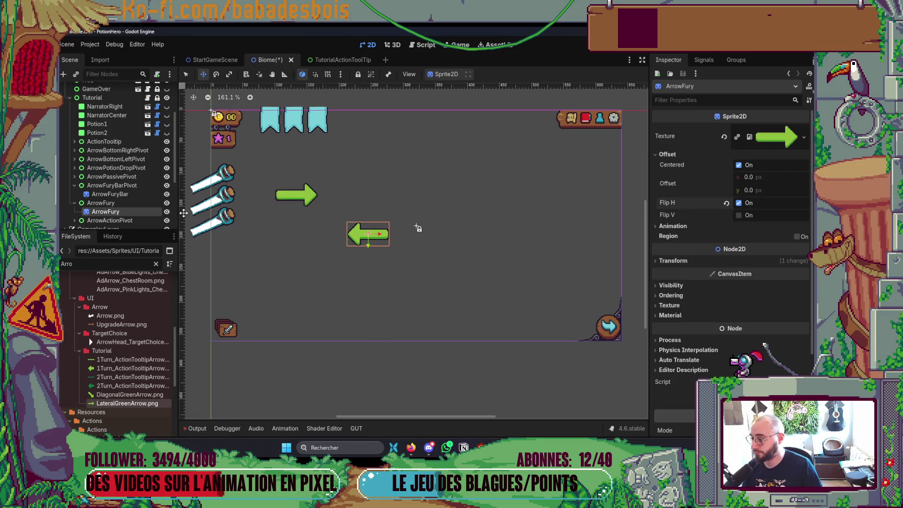
left_click_drag(368, 234, 395, 233)
- Hide the ArrowFuryBar and ArrowFury arrows, collapse both branches, and save the scene
left_click(167, 194)
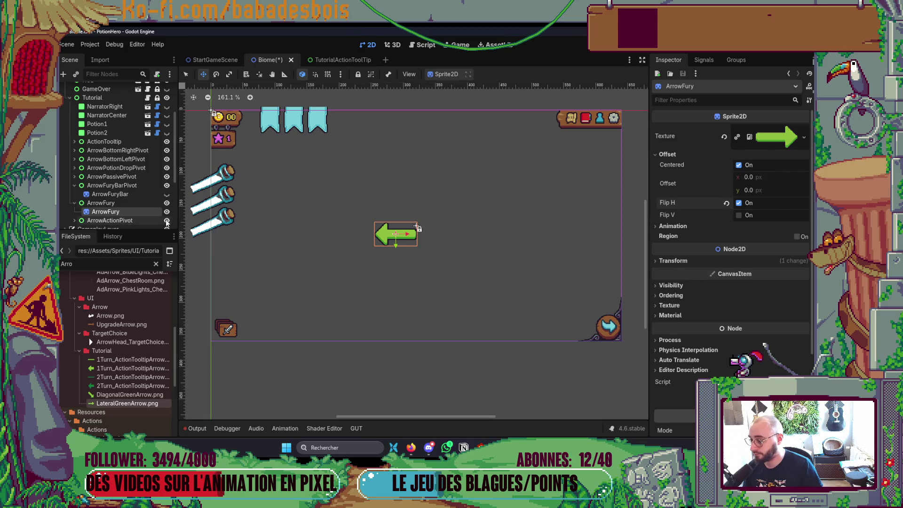
left_click(167, 213)
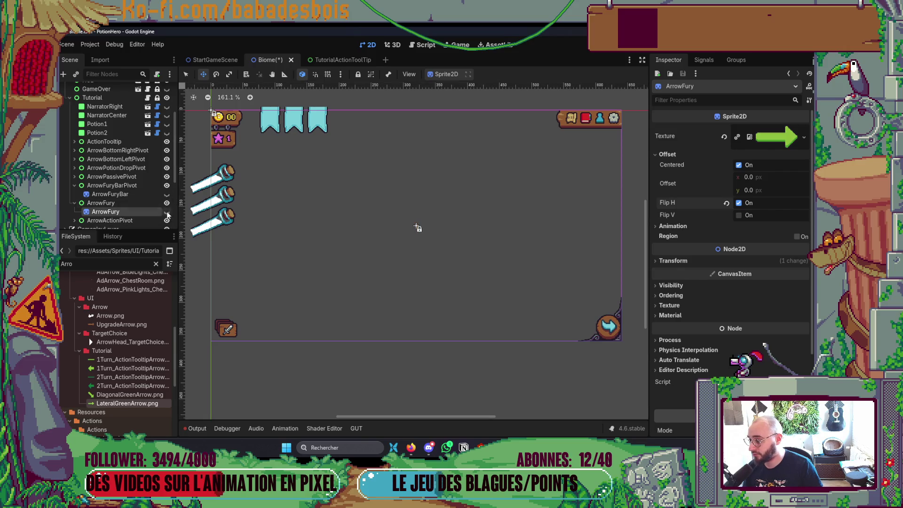
left_click(74, 185)
left_click(75, 194)
key("ctrl+s")
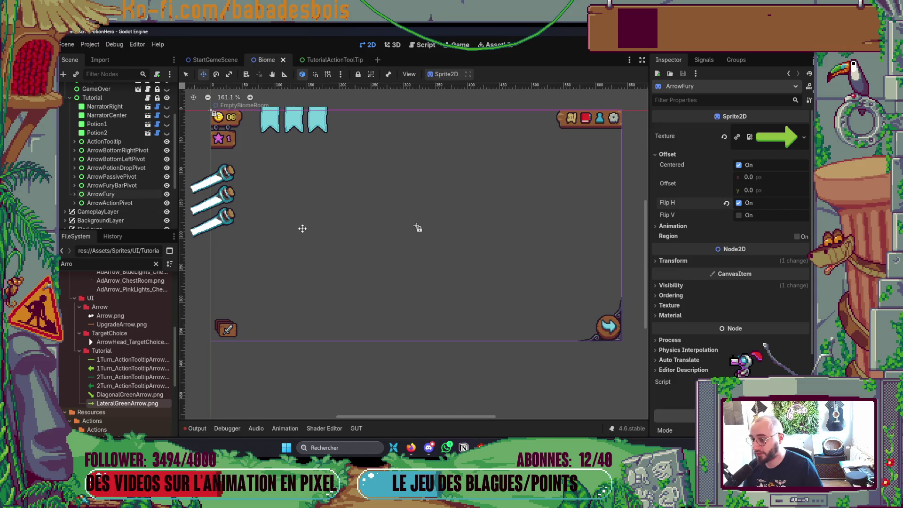
- Review the tutorial dialogue script and NodeUtils.gd sin_wave helper in Neovim, then switch toward Firefox
key("alt+Tab")
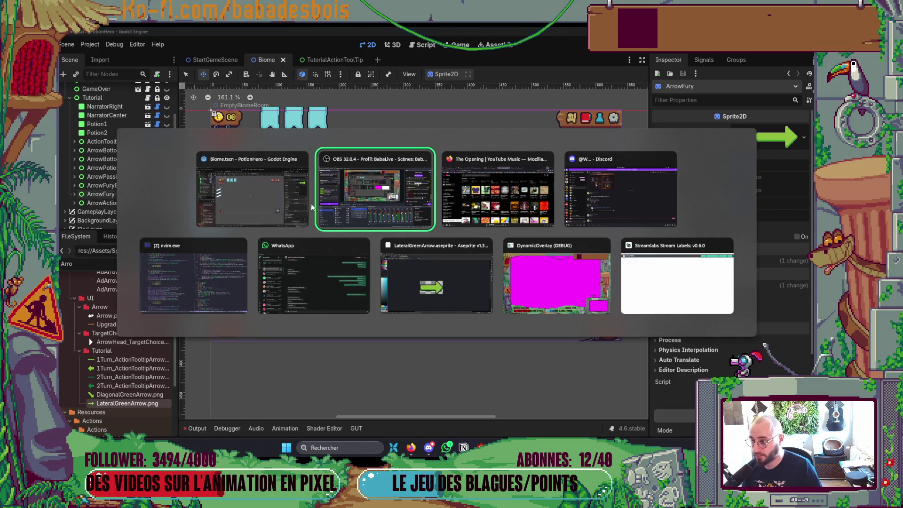
left_click(219, 280)
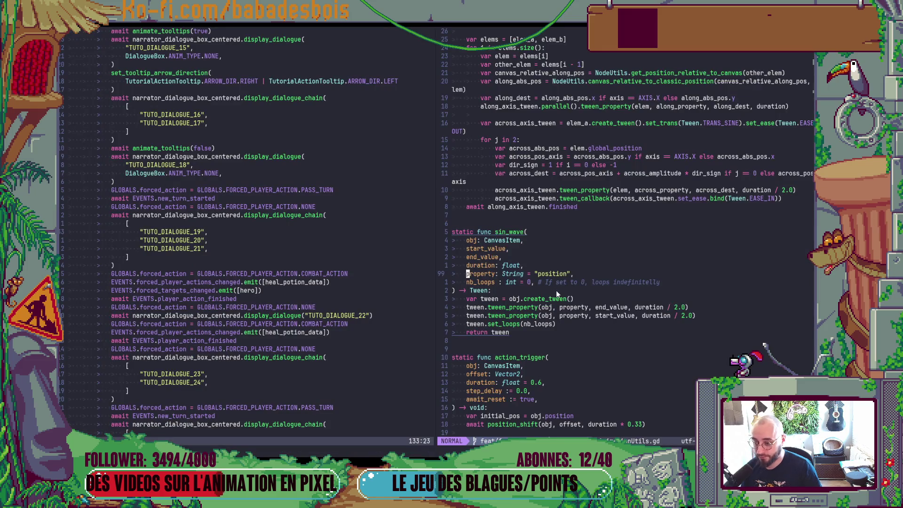
key("alt+Tab")
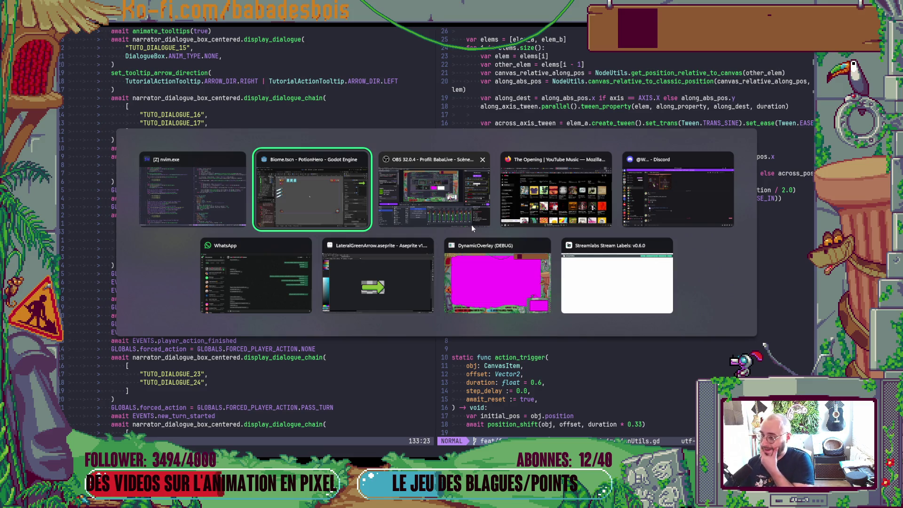
key("alt+shift+Tab")
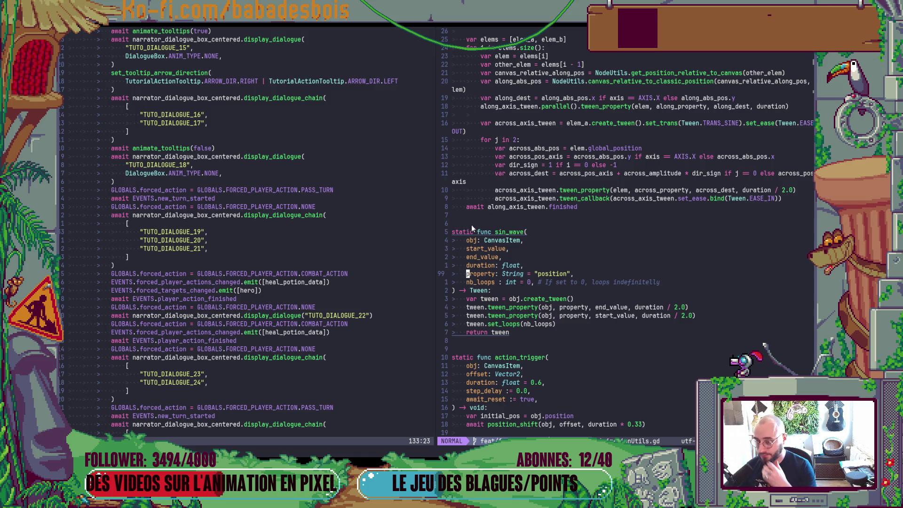
key("alt+Tab")
key("Tab")
key("Tab")
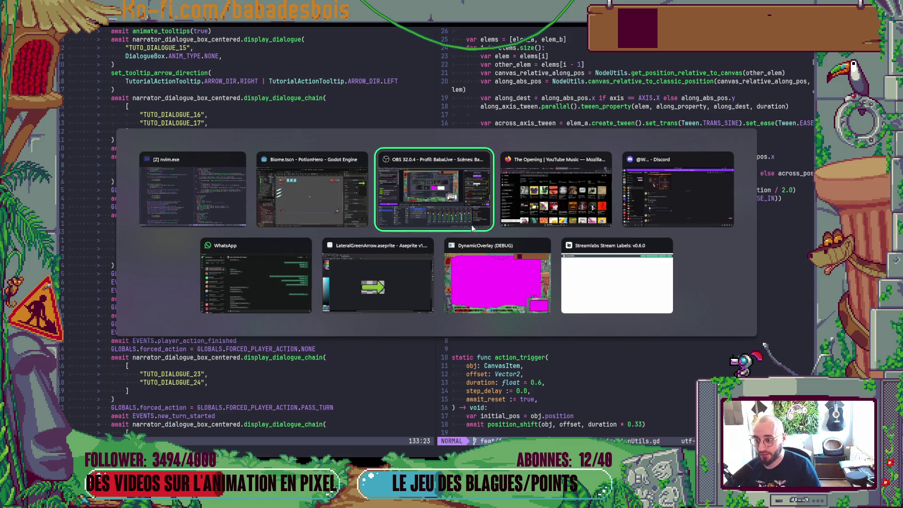
- Switch to the Potion Hero UI & Prototype Miro board and pan until the whole tutorial storyboard shows
left_click(400, 38)
scroll(436, 222, "down", 2)
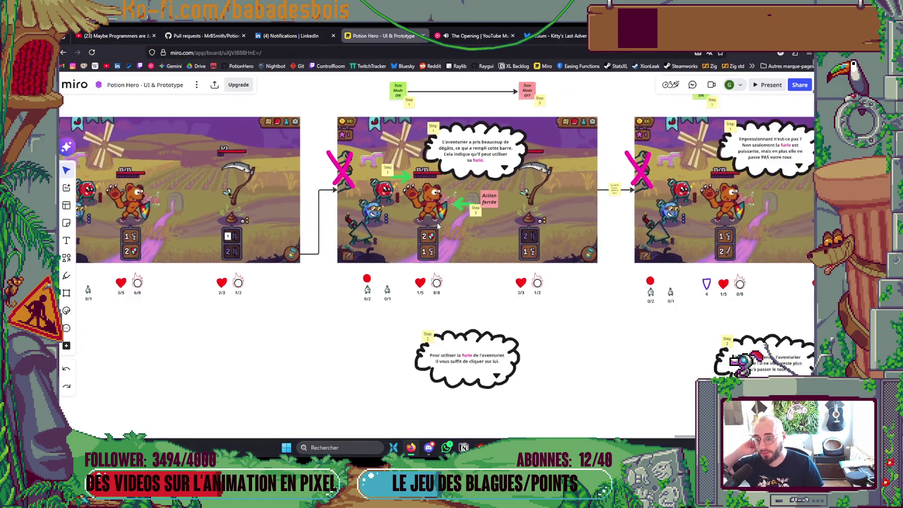
scroll(375, 270, "right", 5)
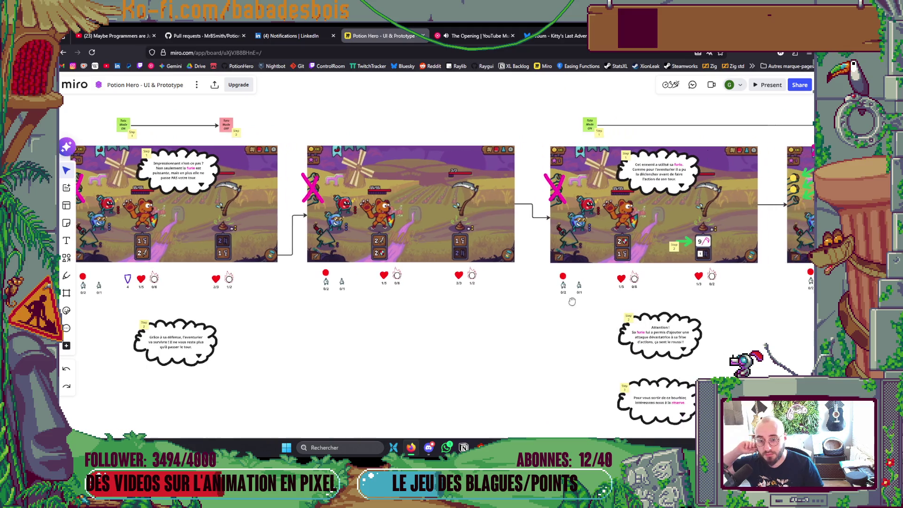
scroll(654, 311, "down", 2)
scroll(655, 311, "right", 5)
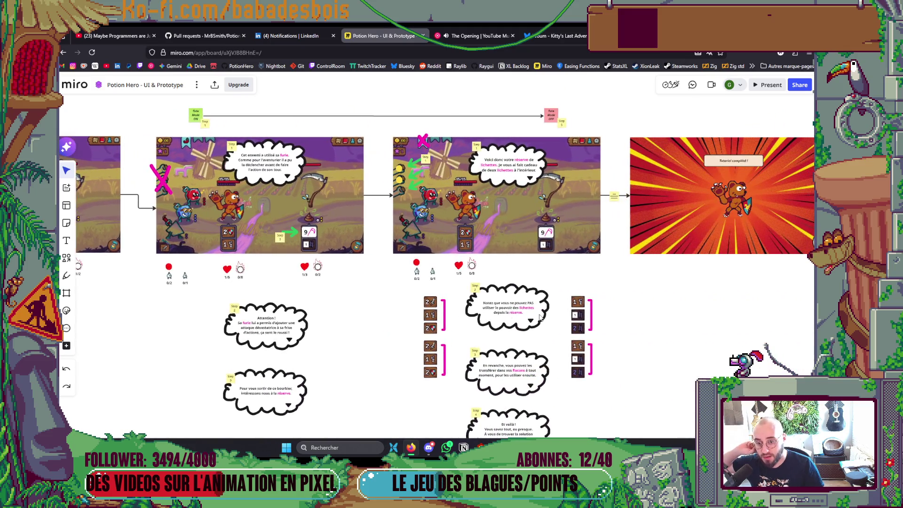
scroll(486, 300, "down", 5)
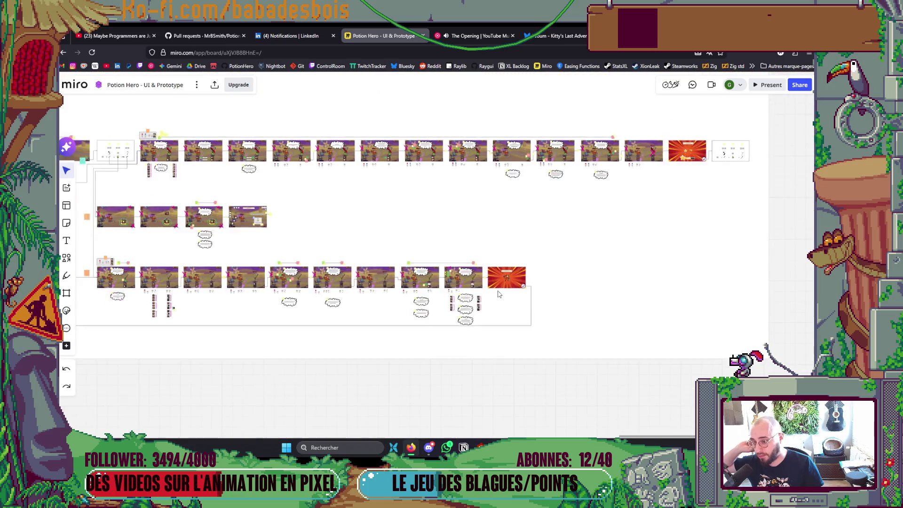
scroll(532, 331, "left", 3)
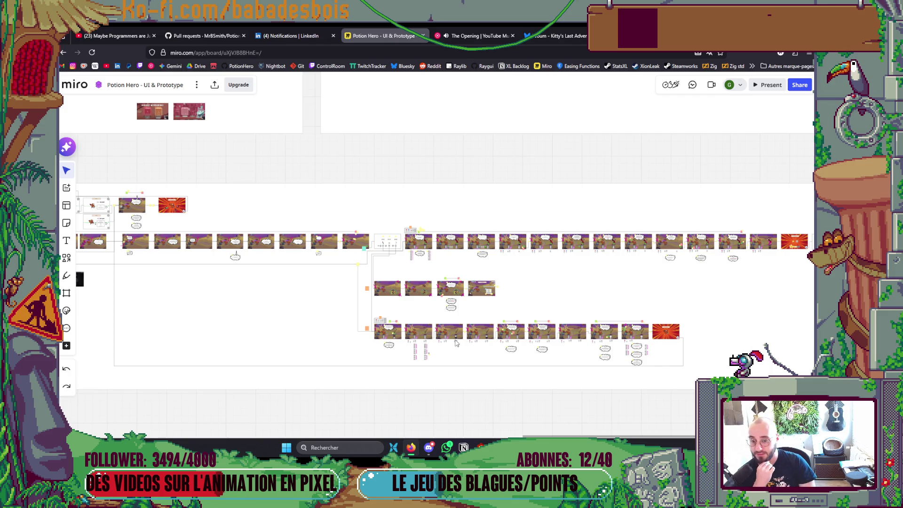
scroll(596, 290, "up", 2)
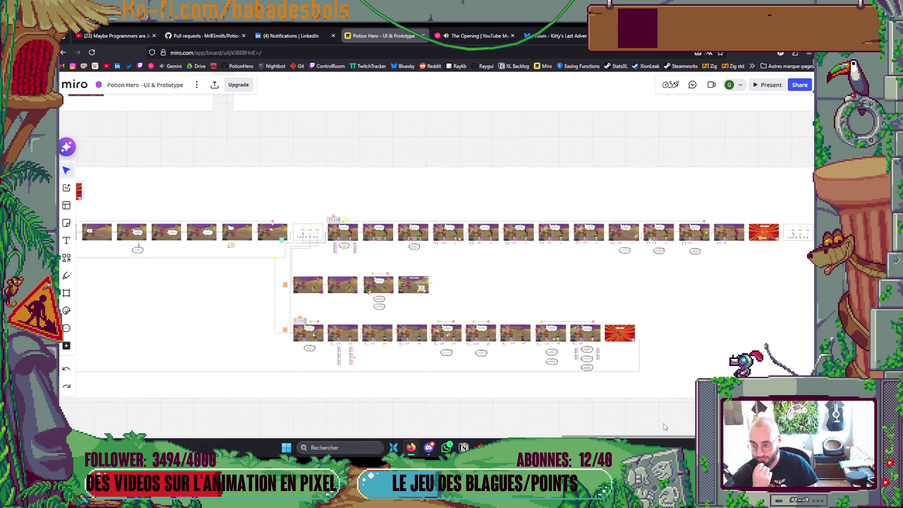
scroll(660, 398, "down", 2)
left_click_drag(660, 398, 681, 360)
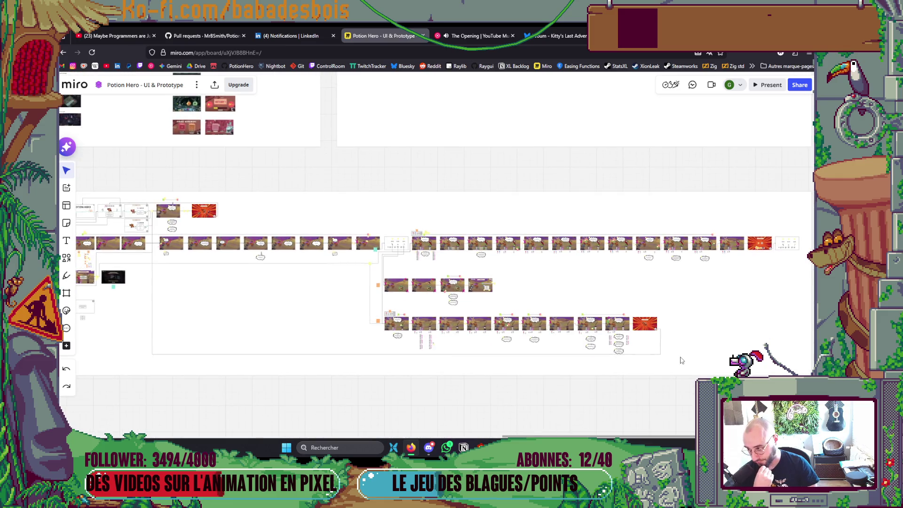